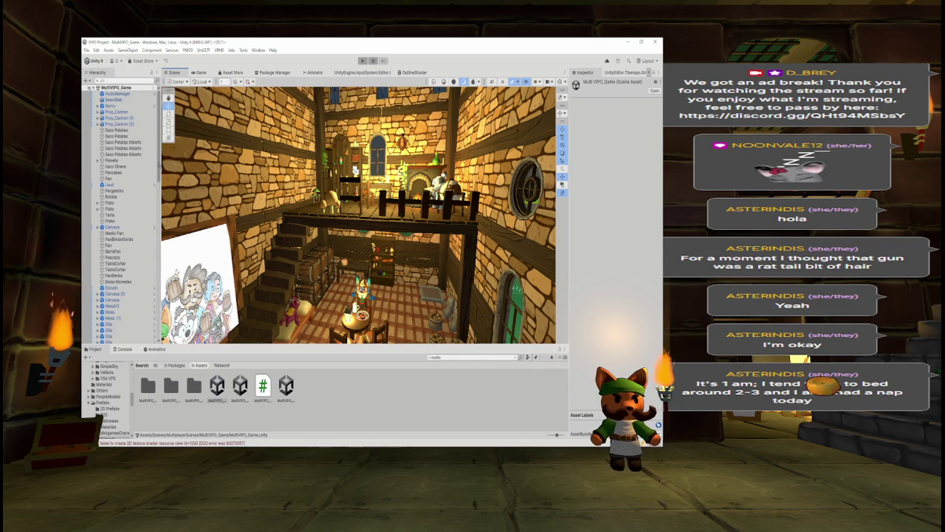
Step: Toggle the TavernNotNet set off and on, then fly into the tavern toward the fireplace table
scroll(121, 214, "down", 10)
scroll(118, 214, "down", 2)
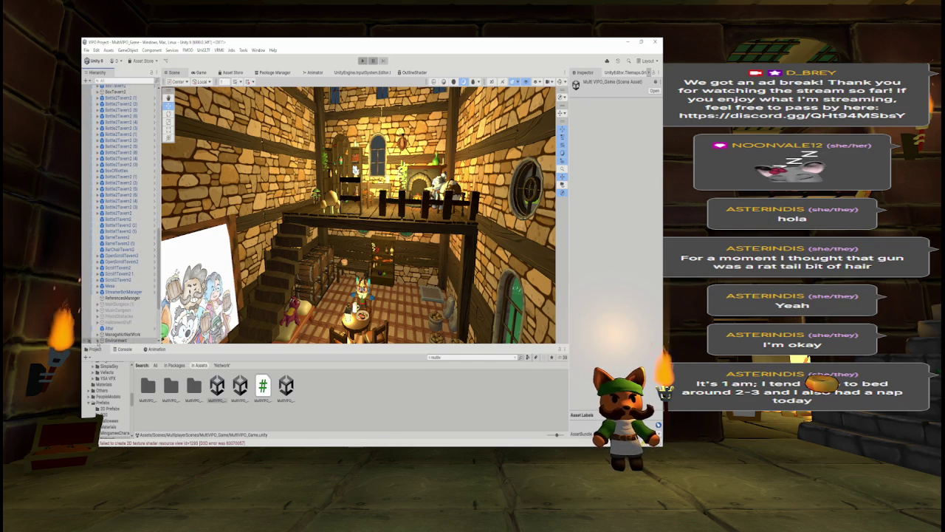
scroll(122, 214, "down", 3)
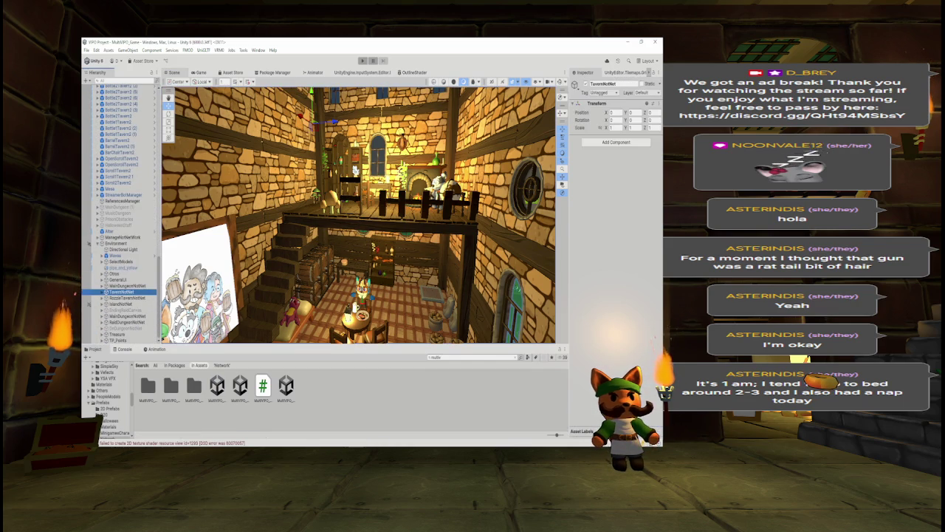
key("alt+shift+a")
key("alt+shift+a")
key("alt+shift+a")
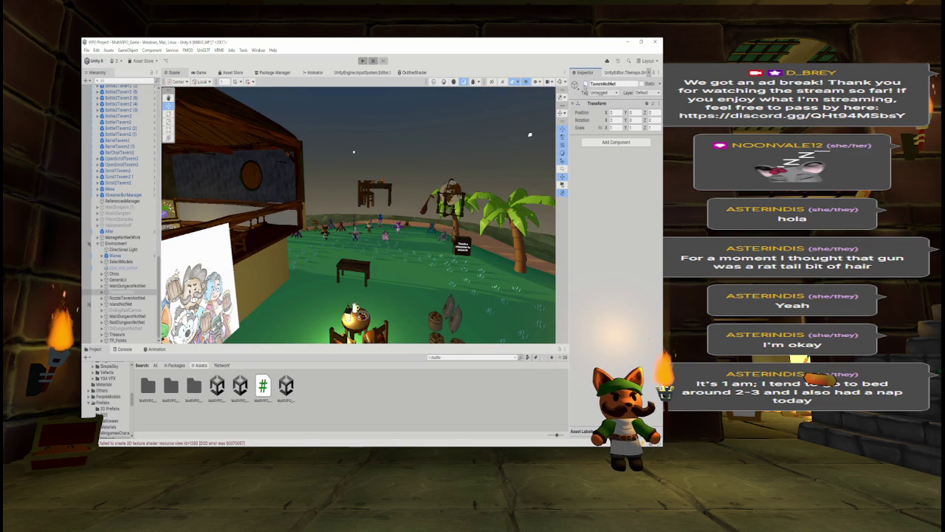
key("alt+shift+a")
key("alt+shift+a")
key("alt+shift+a")
left_click_drag(396, 223, 559, 234)
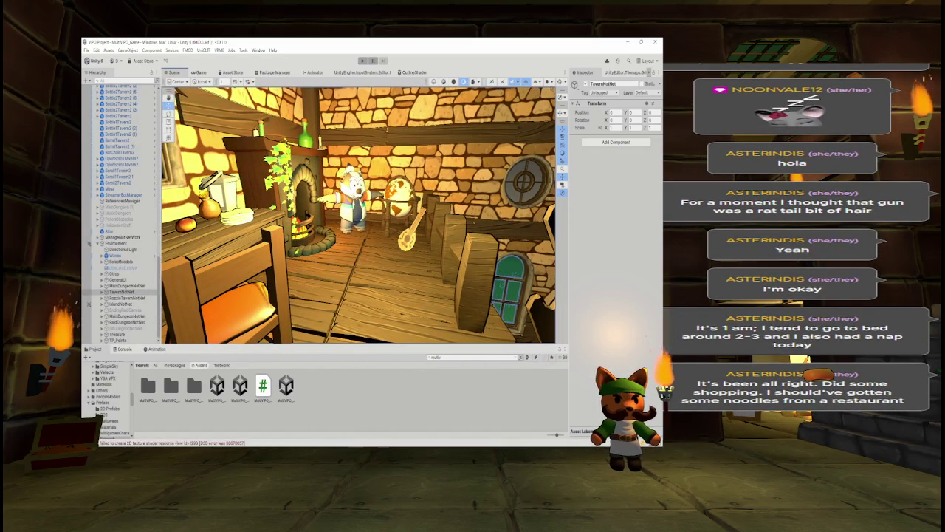
key("alt+shift+a")
key("alt+shift+a")
left_click_drag(560, 233, 517, 233)
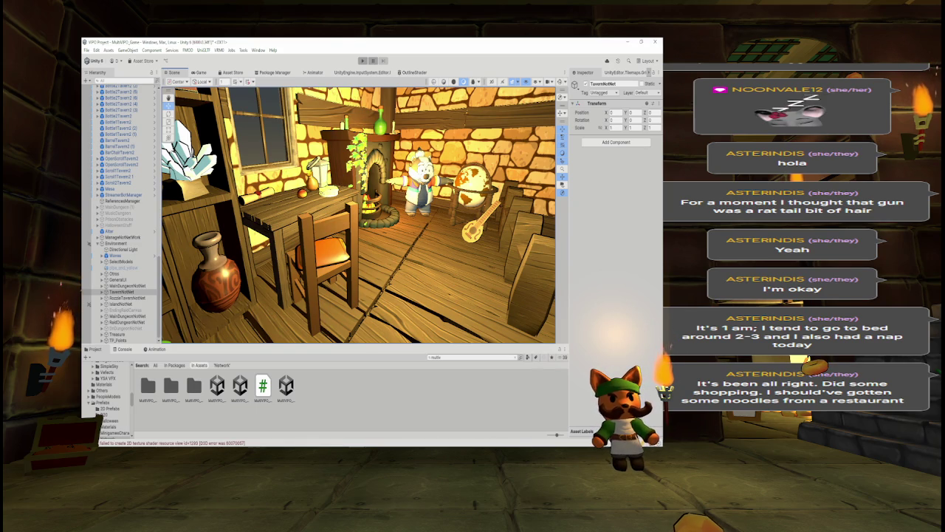
left_click_drag(311, 238, 402, 220)
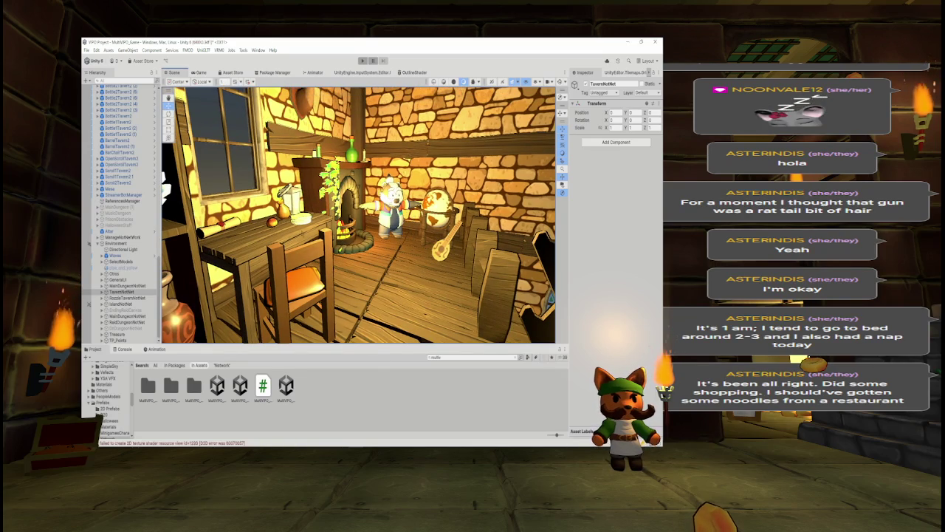
Step: Select the MesaV2 table, its chair, another prop and the lantern together, framing them
left_click(266, 221)
left_click(296, 292, "shift")
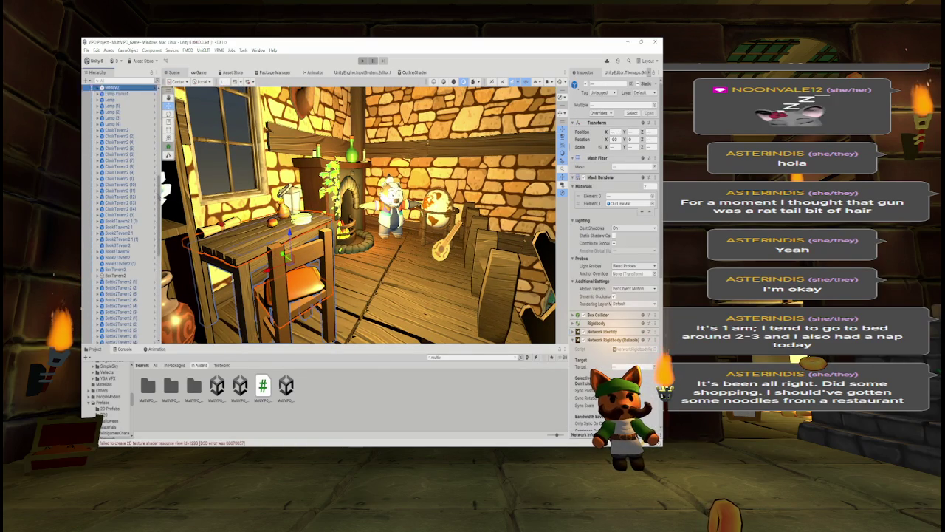
scroll(120, 214, "up", 2)
key("f")
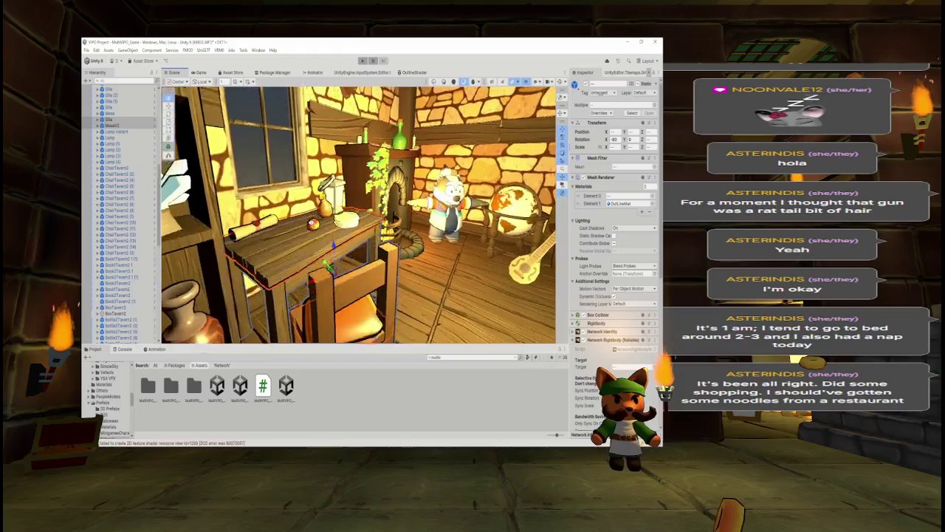
left_click(301, 260, "shift")
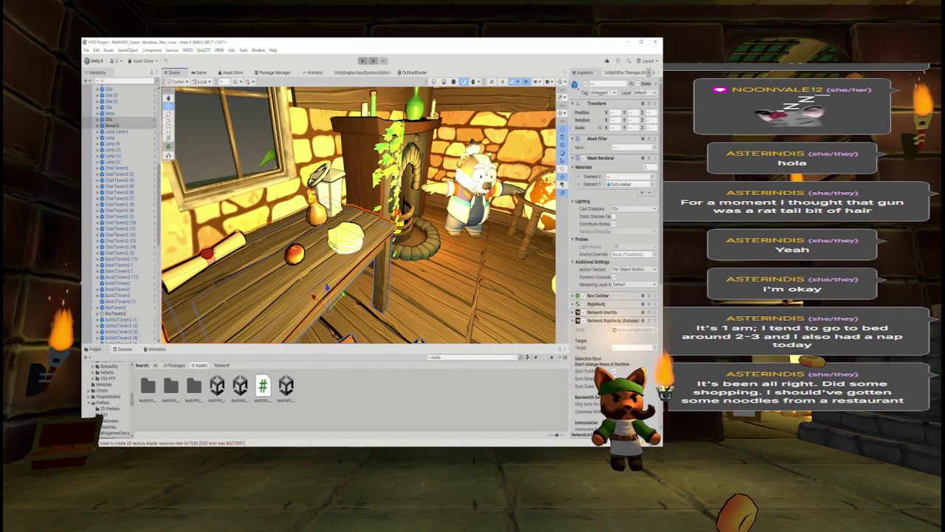
left_click(325, 185, "shift")
key("f")
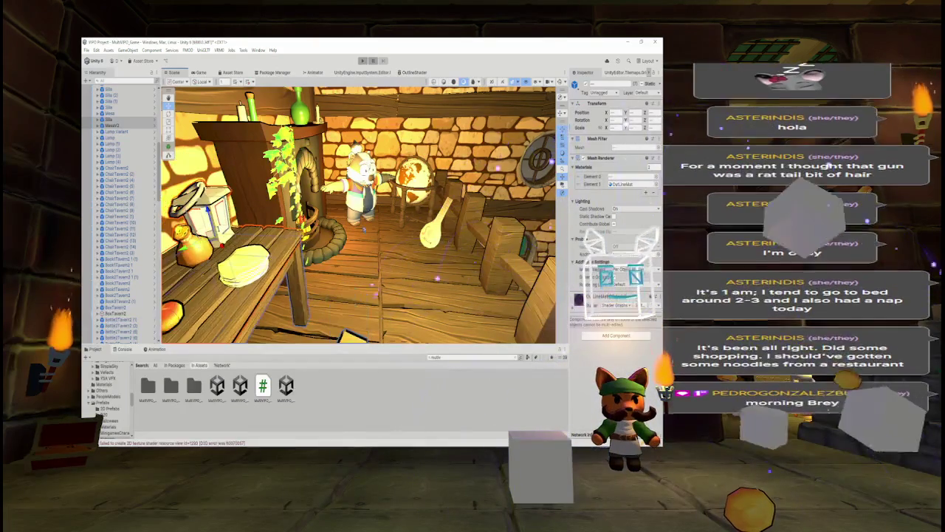
key("f")
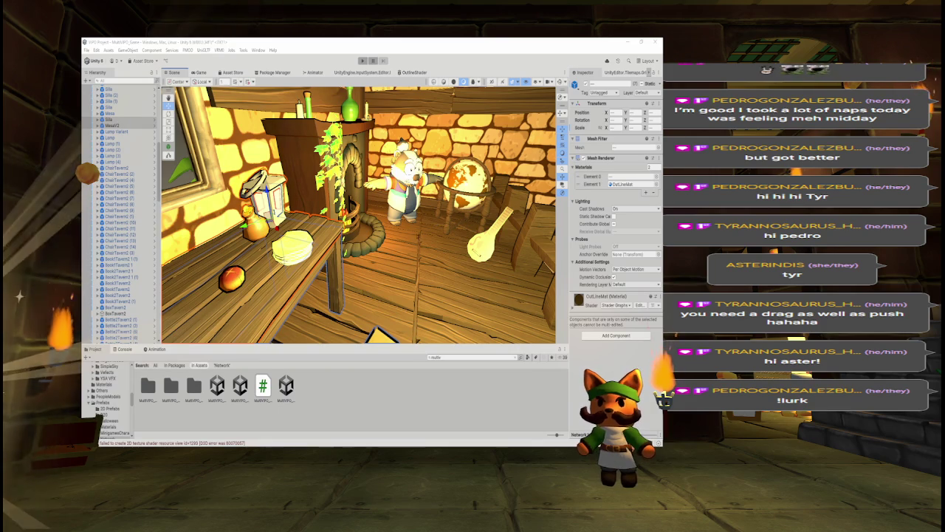
Step: Move in on the character and fireplace and select the globe
key("w")
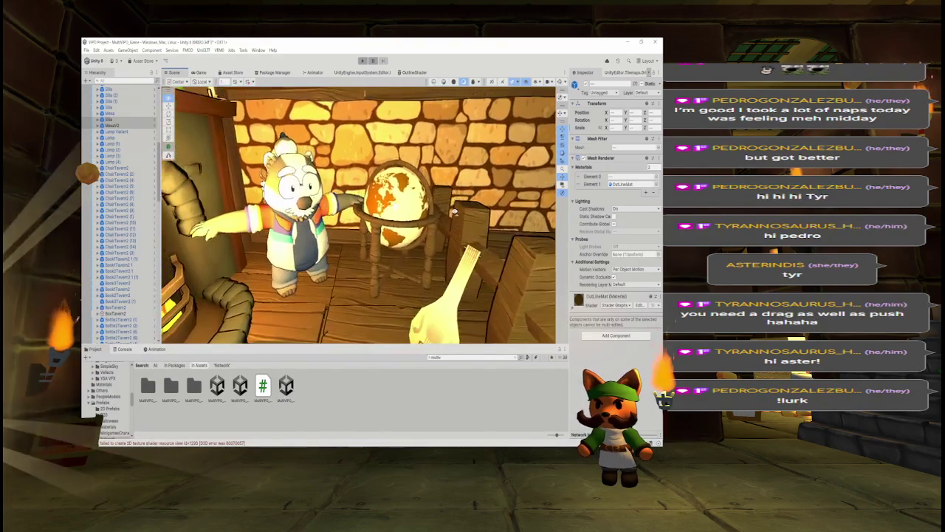
key("s")
left_click(395, 215)
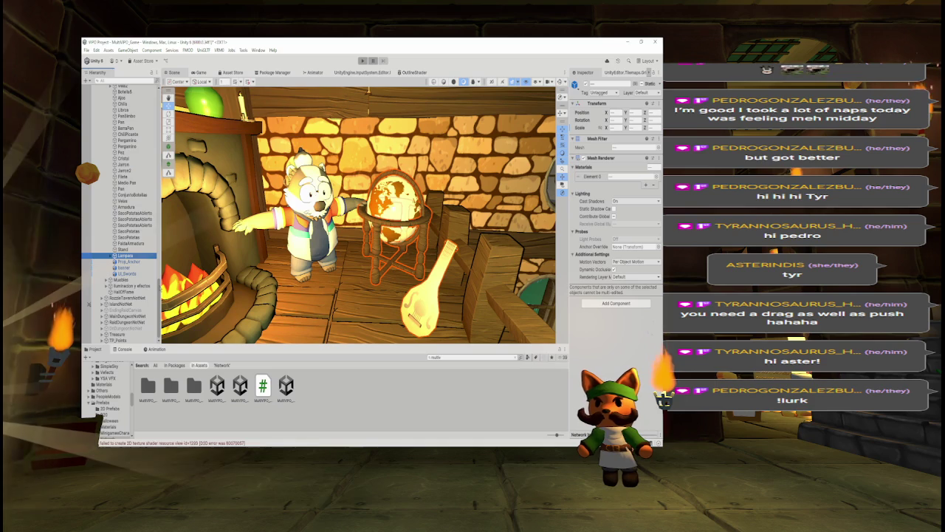
Step: Select and collapse TavernNotNet, frame it, toggle its visibility, then reselect it
scroll(122, 214, "up", 10)
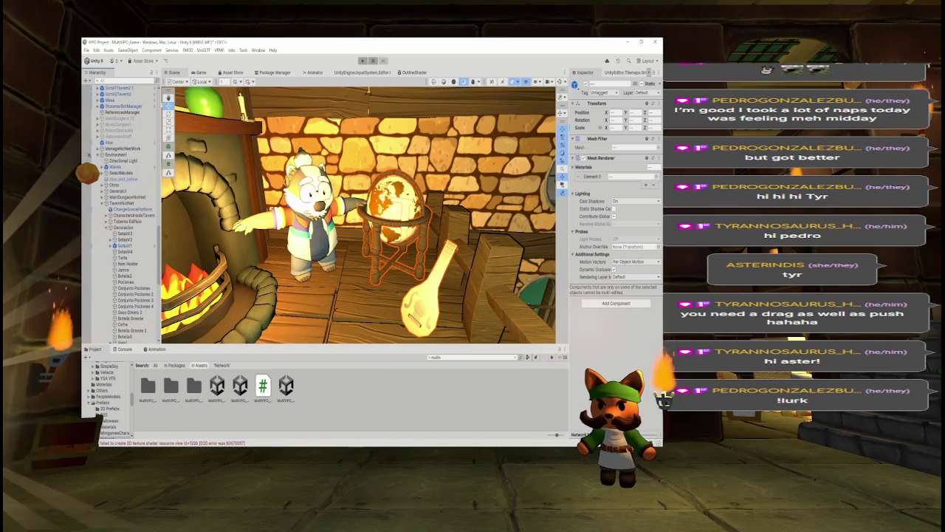
left_click(125, 204)
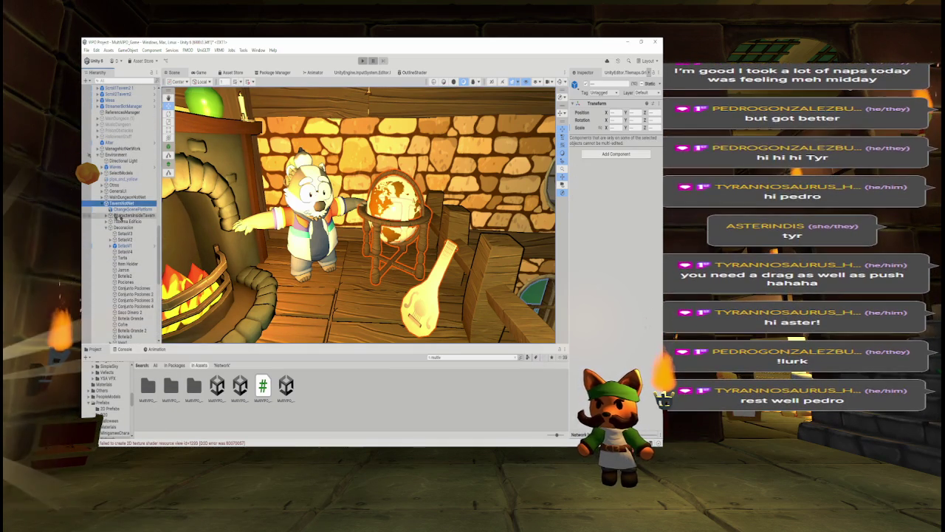
left_click(105, 204)
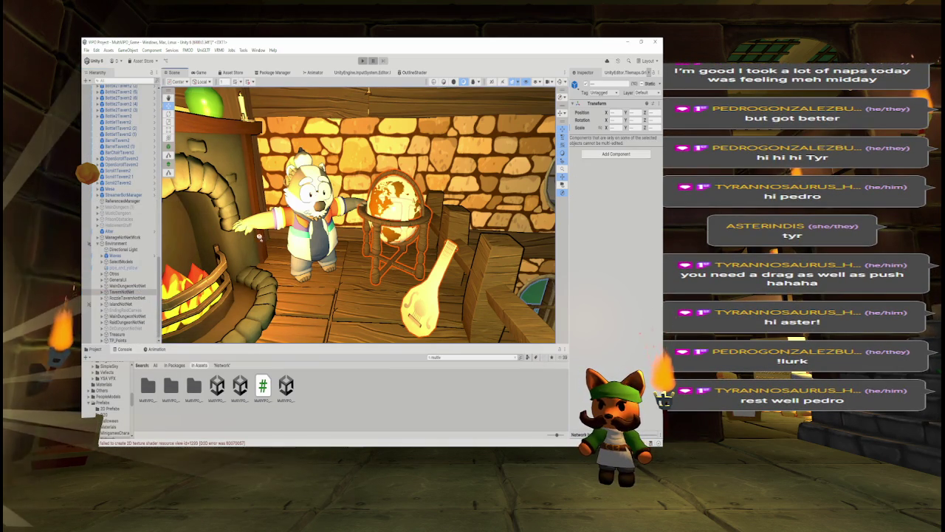
key("f")
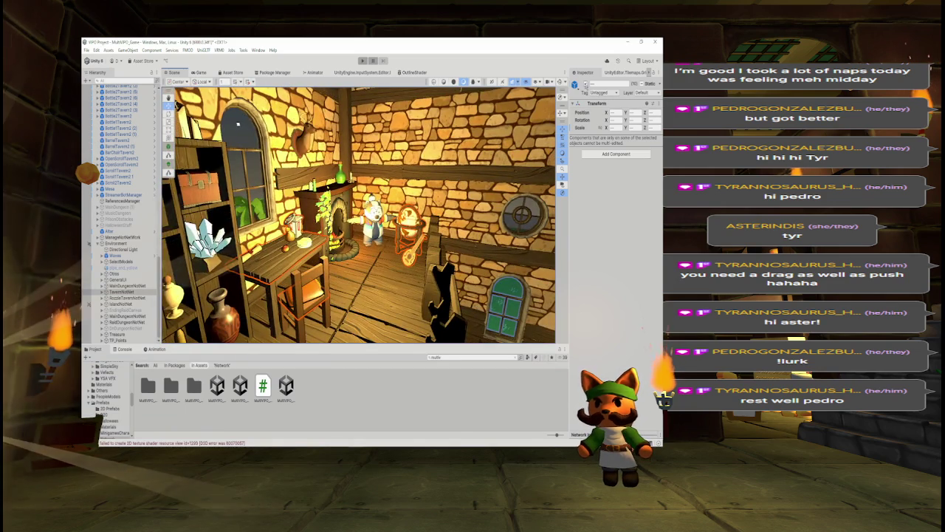
key("h")
key("h")
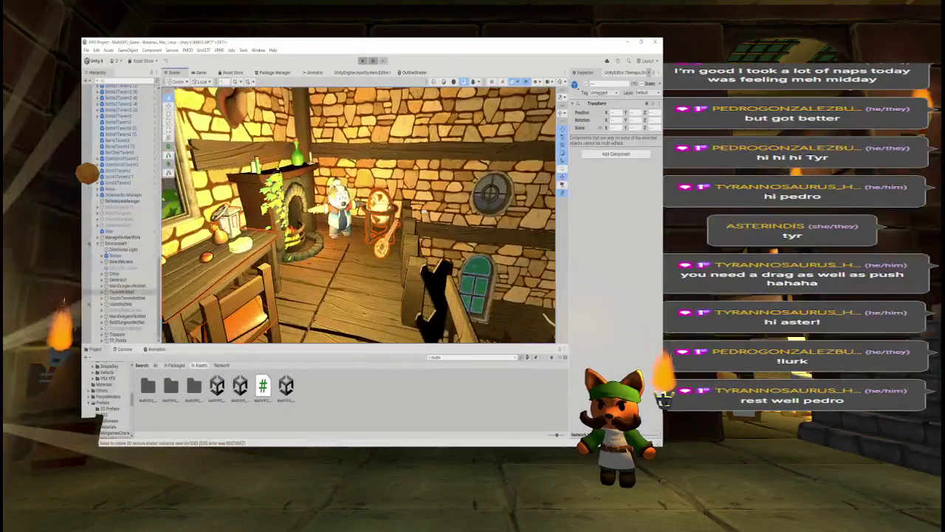
key("h")
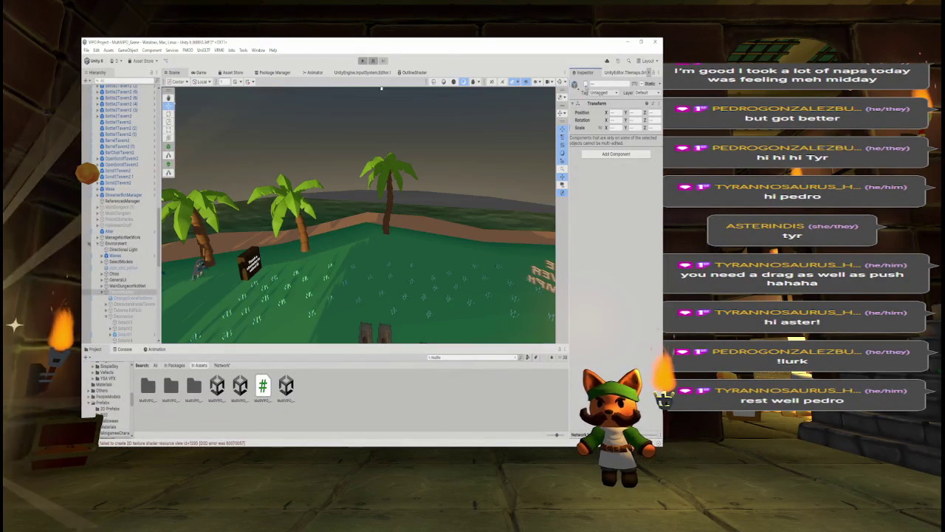
key("h")
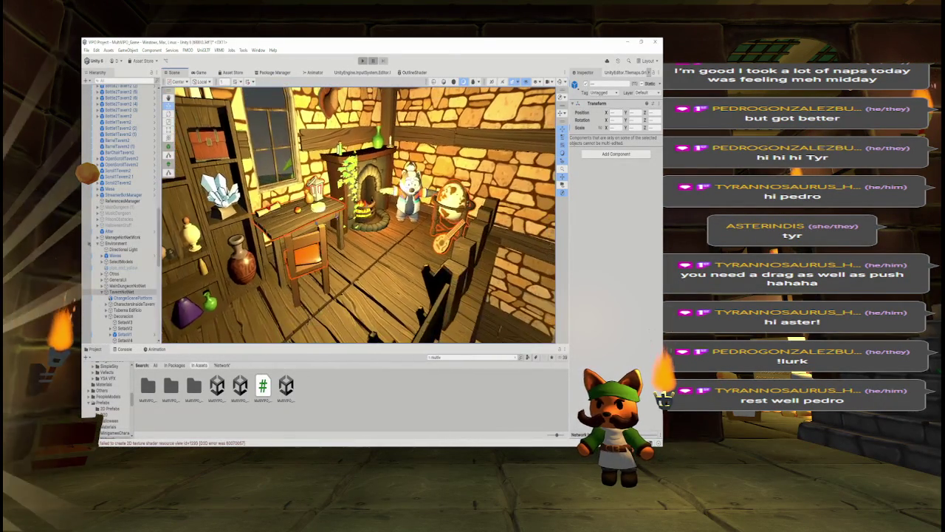
left_click(122, 291)
scroll(122, 221, "down", 1)
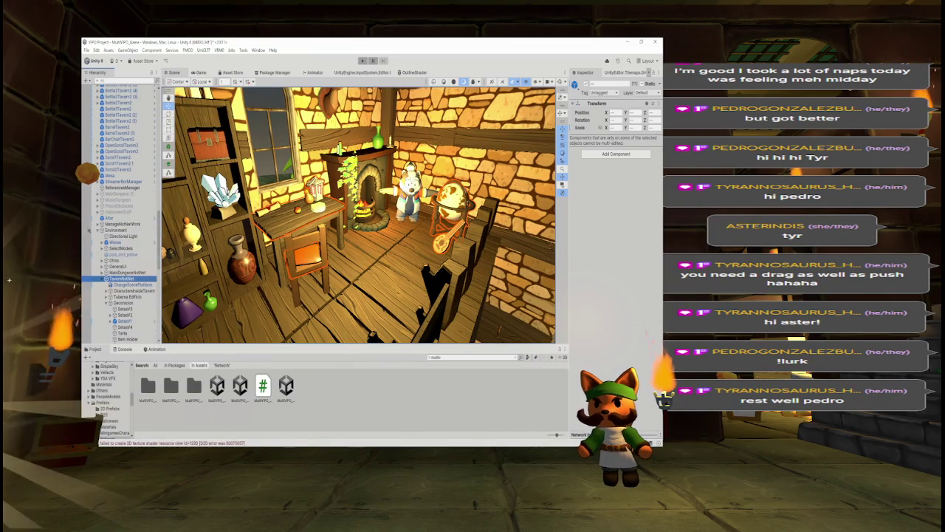
Step: Open MultiVPO_Lobby after saving the game scene, and paste the tavern objects into it
double_click(240, 385)
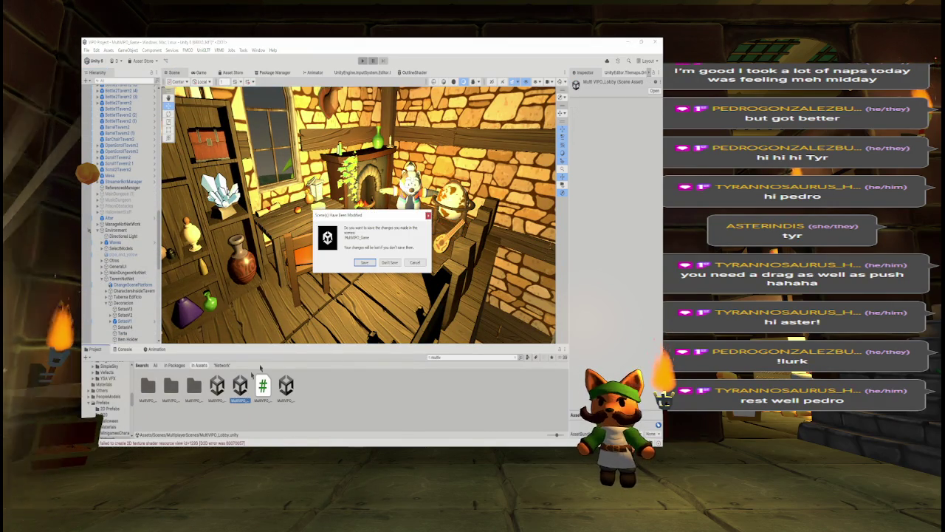
left_click(367, 264)
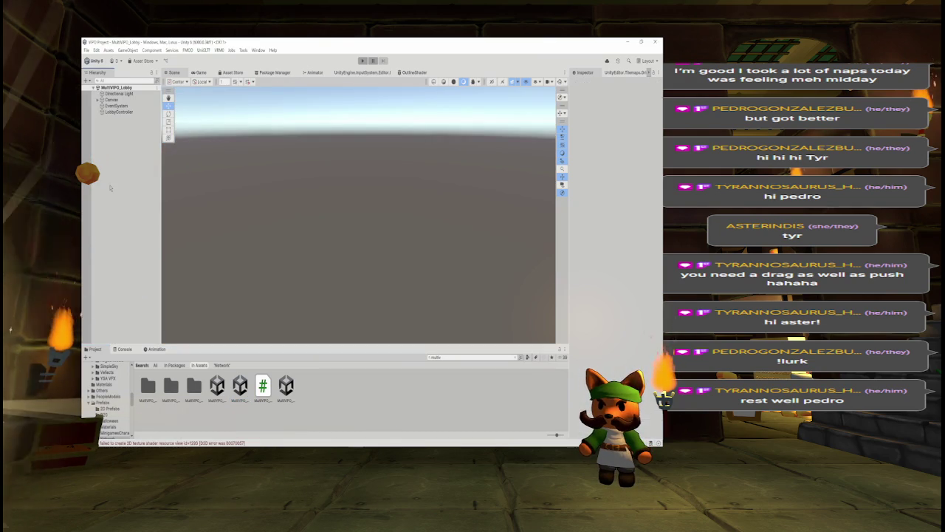
key("ctrl+v")
mouse_move(333, 214)
left_mouse_down()
mouse_move(397, 209)
mouse_move(518, 223)
mouse_move(392, 209)
mouse_move(295, 212)
left_mouse_up()
left_click(120, 167)
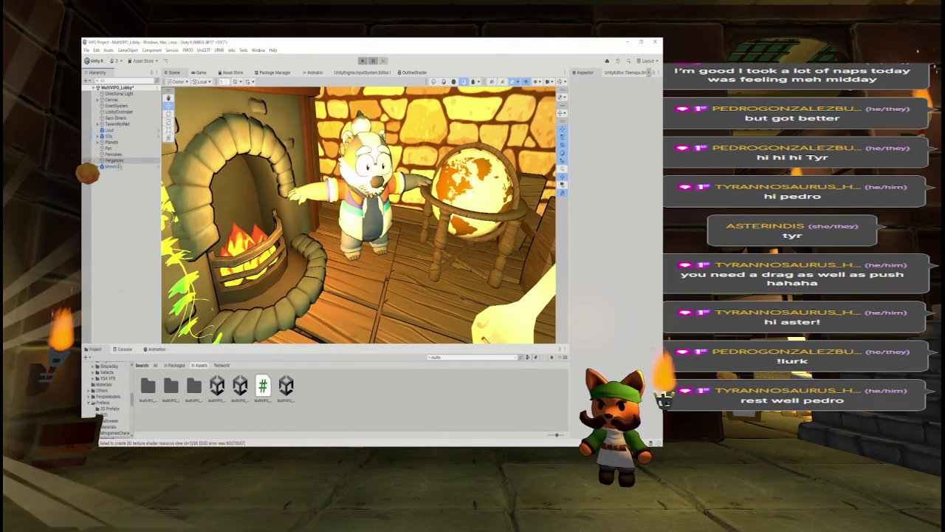
Step: Delete the small character figure and the vase-like character near the globe
left_click(363, 176)
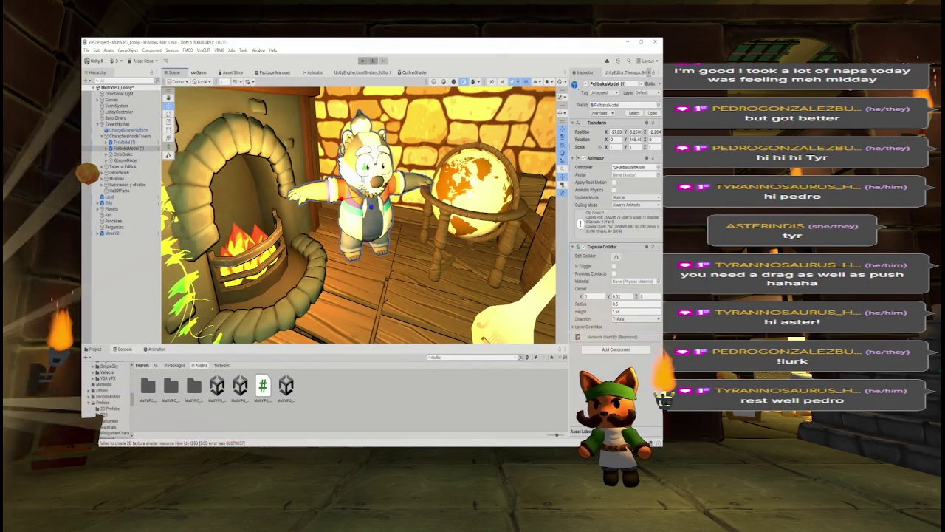
mouse_move(363, 175)
left_mouse_down()
mouse_move(420, 215)
mouse_move(596, 226)
mouse_move(414, 246)
left_mouse_up()
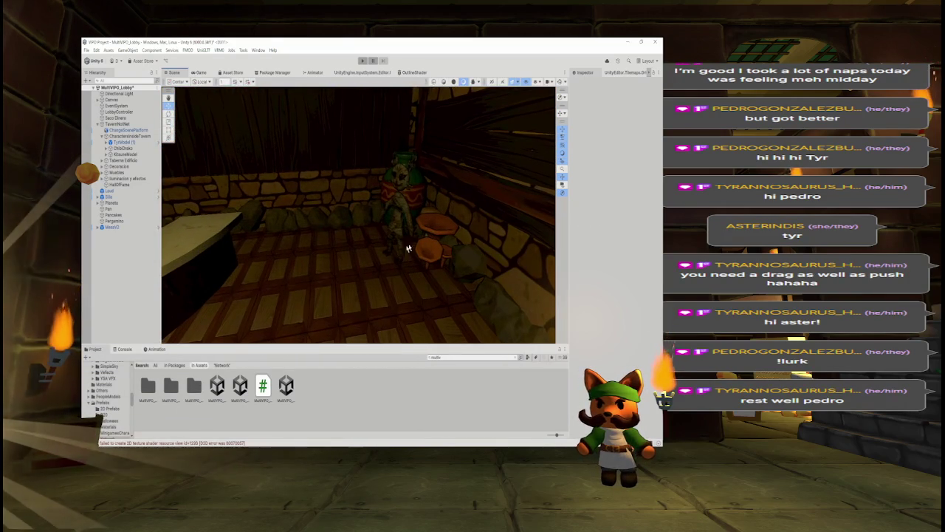
left_click(397, 222)
key("Delete")
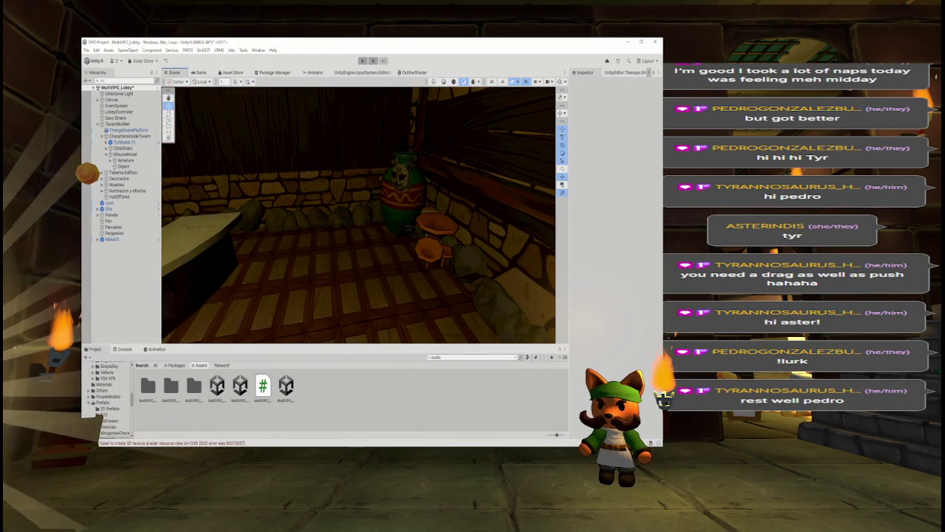
left_click(398, 177)
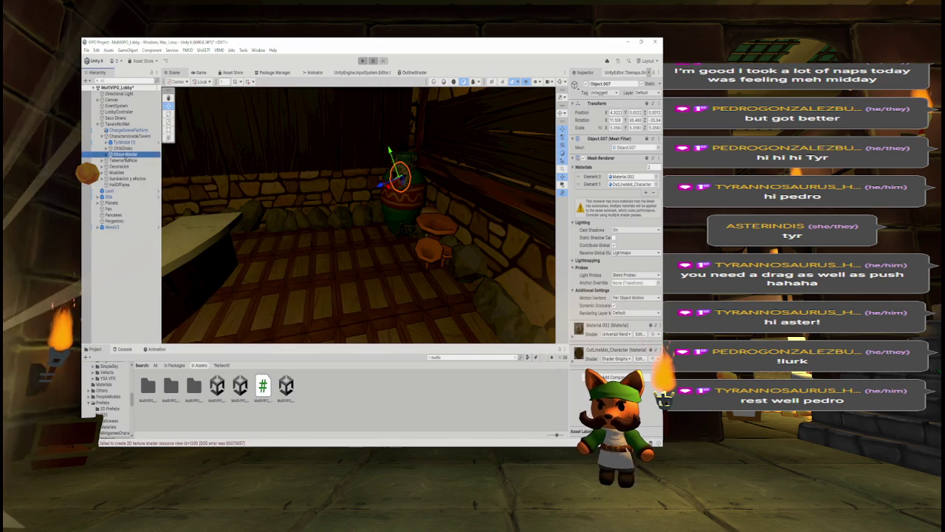
key("Delete")
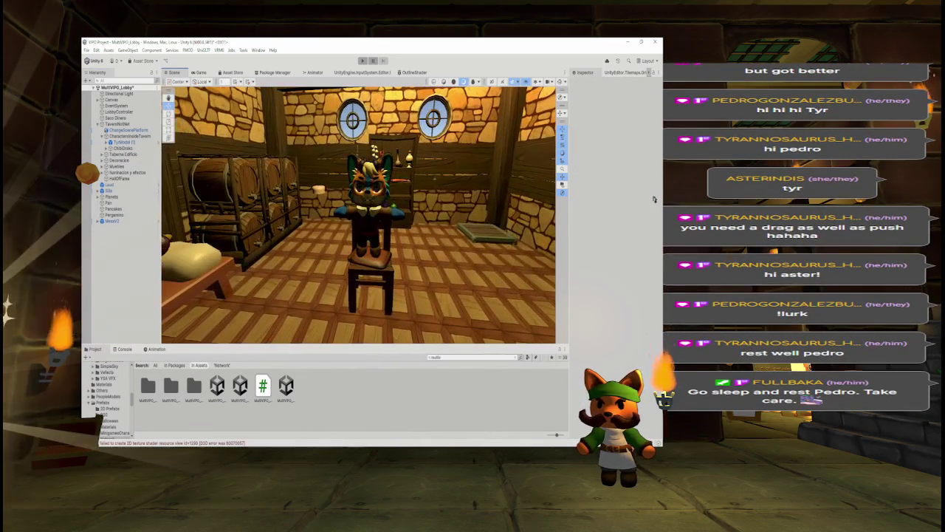
Step: Delete TyrModel (1) and ChibiDisko from the Hierarchy
left_click(367, 215)
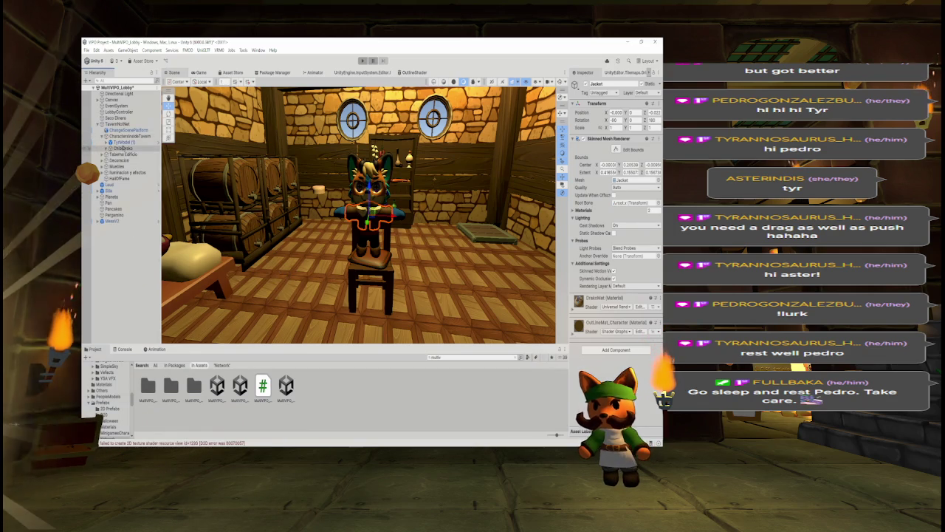
left_click(120, 148)
left_click(120, 142, "ctrl")
key("Delete")
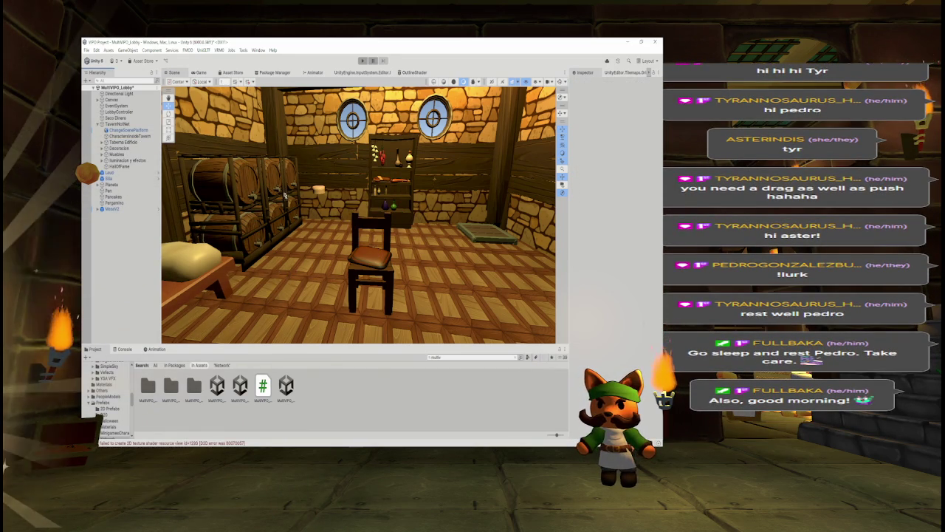
Step: Delete the Silla chair in the middle of the room
left_click_drag(546, 232, 436, 232)
scroll(436, 232, "up", 3)
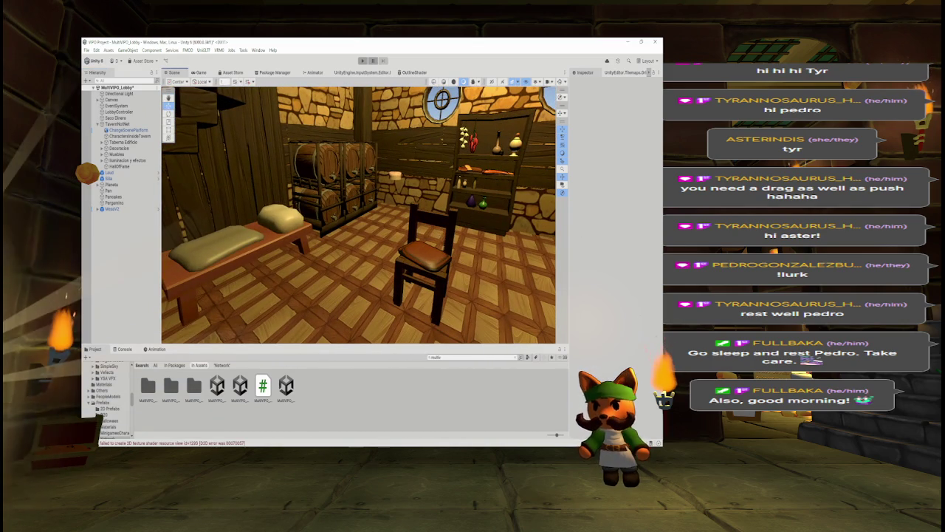
left_click(425, 255)
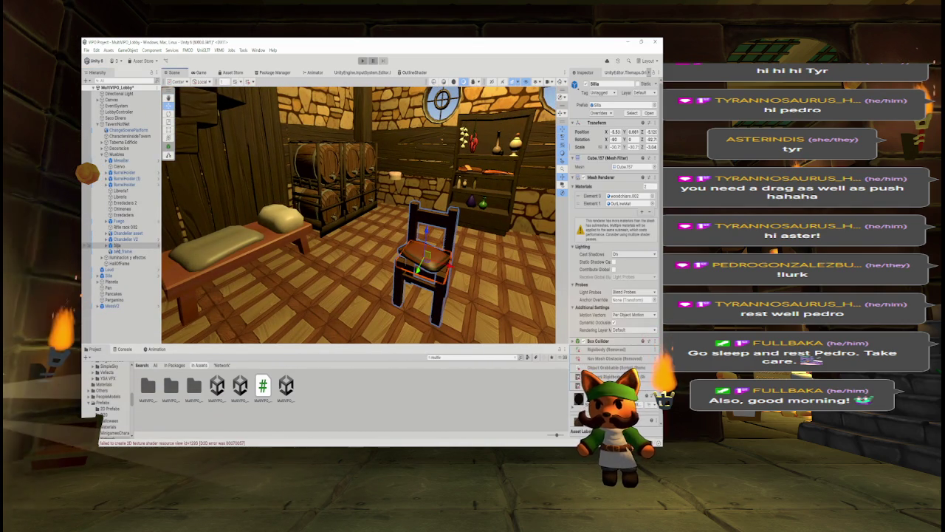
key("Delete")
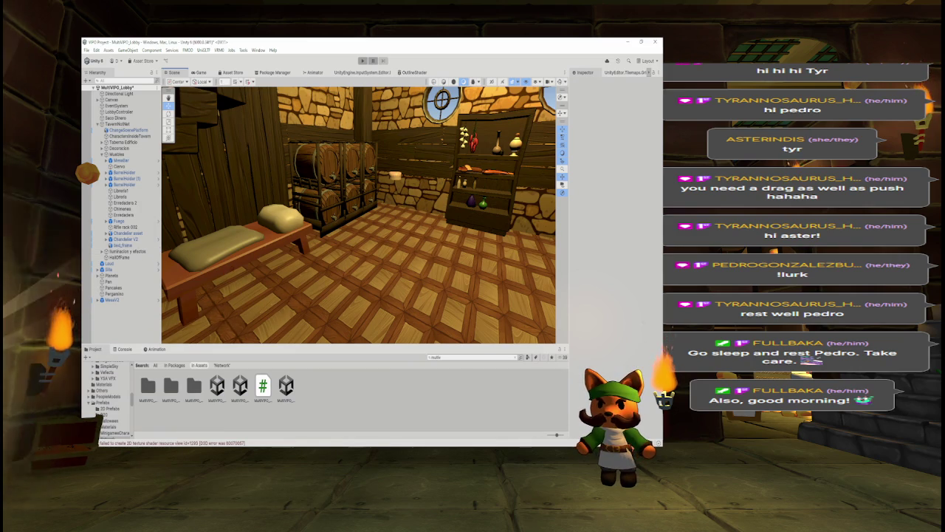
Step: Select the barrel rack and look over the fireplace wall and window
scroll(405, 193, "down", 5)
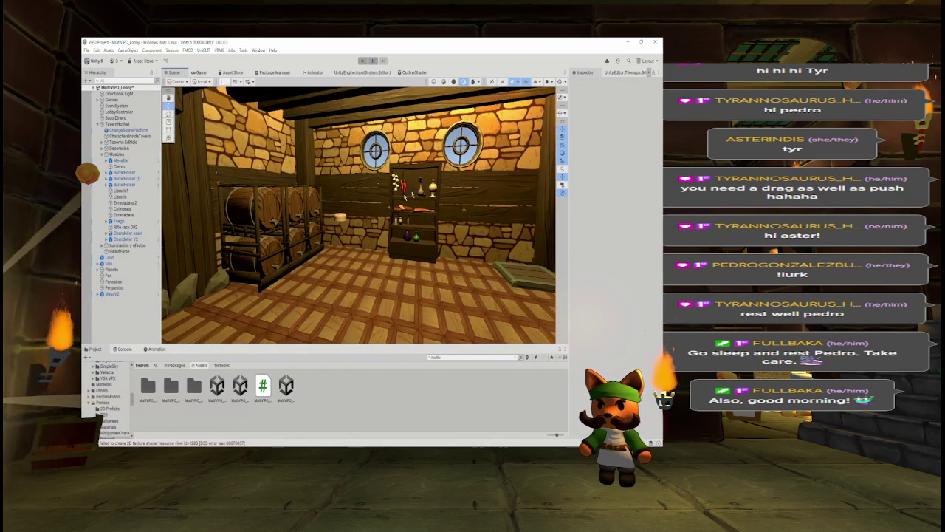
left_click(251, 222)
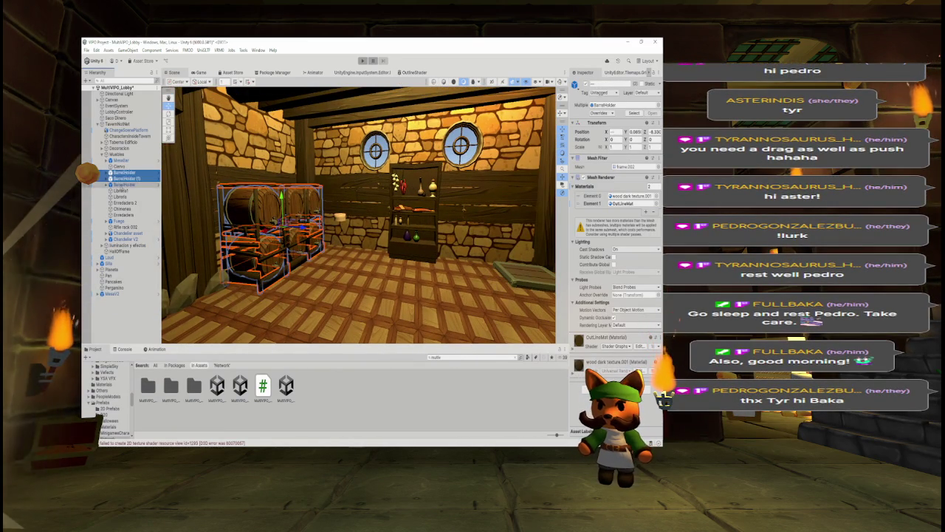
left_click_drag(178, 188, 105, 200)
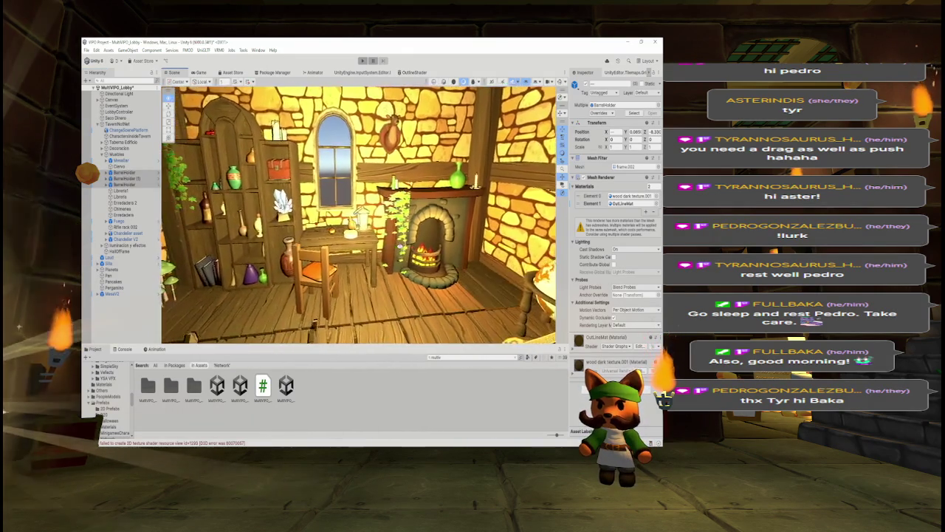
scroll(358, 214, "down", 5)
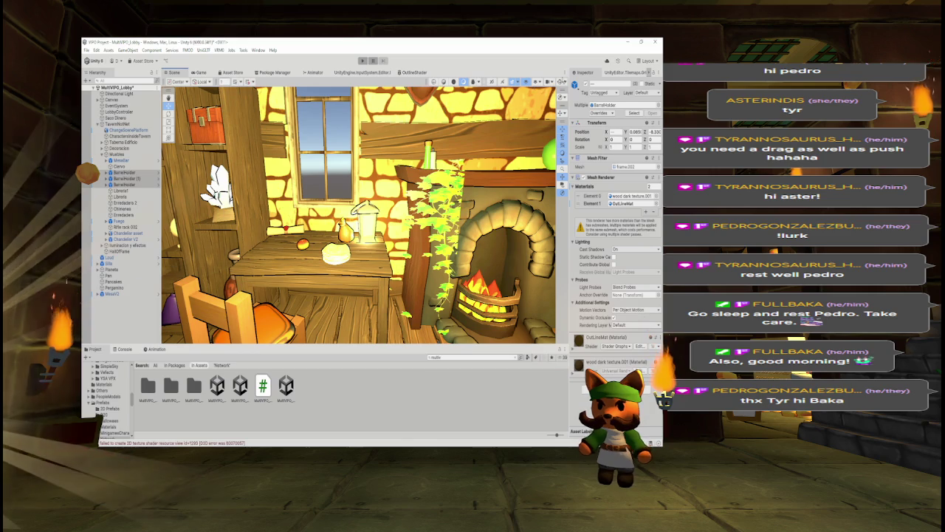
mouse_move(384, 176)
left_mouse_down()
mouse_move(417, 175)
mouse_move(401, 157)
left_mouse_up()
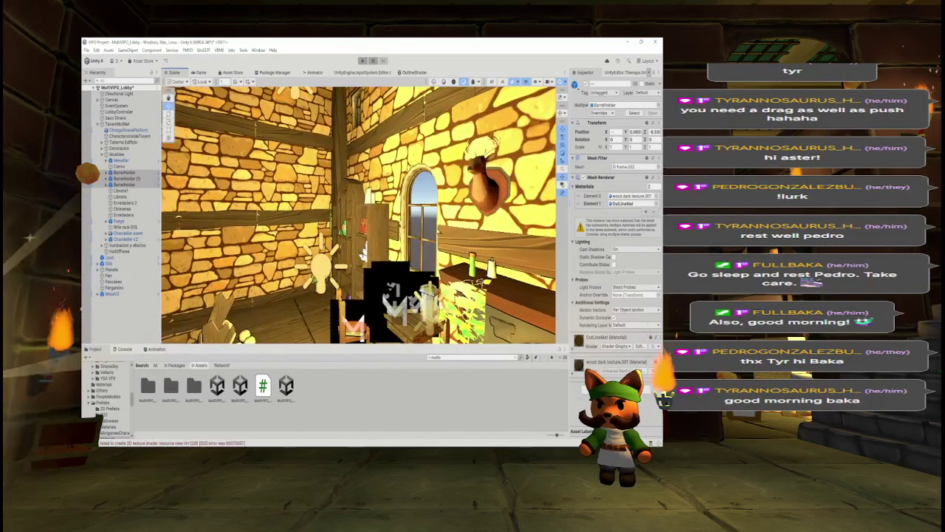
Step: Delete the LightTavern (3) point light, then select the Planeta globe
left_click(324, 266)
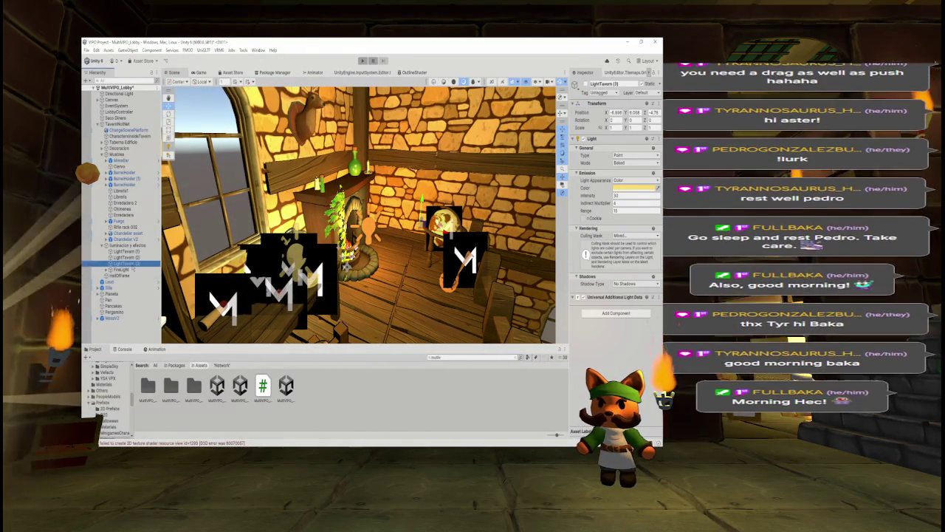
key("Delete")
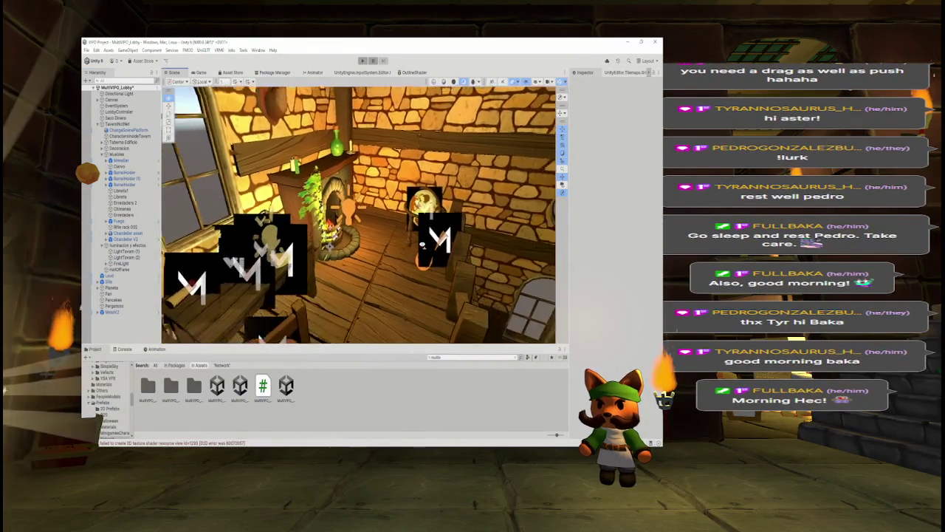
left_click(390, 215)
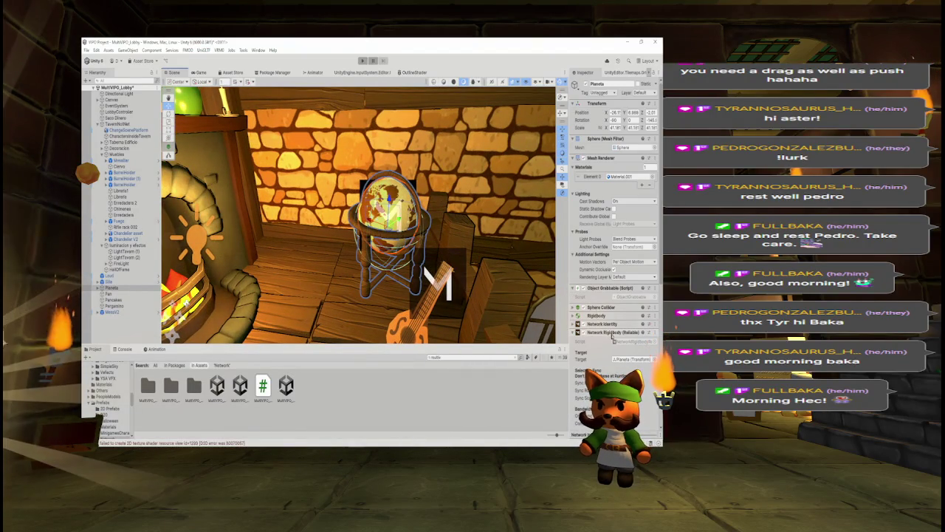
Step: Remove Network Rigidbody and Network Identity from the Planeta globe
right_click(610, 333)
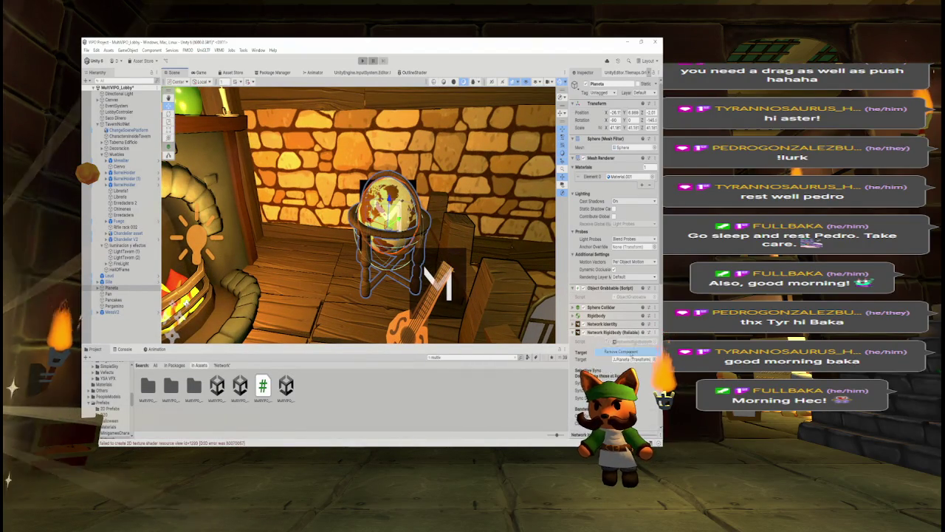
left_click(621, 351)
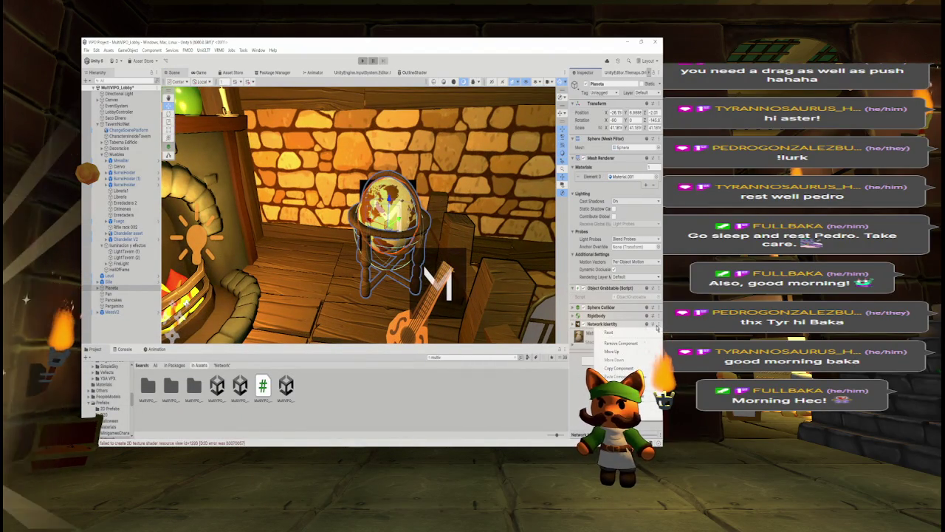
left_click(624, 343)
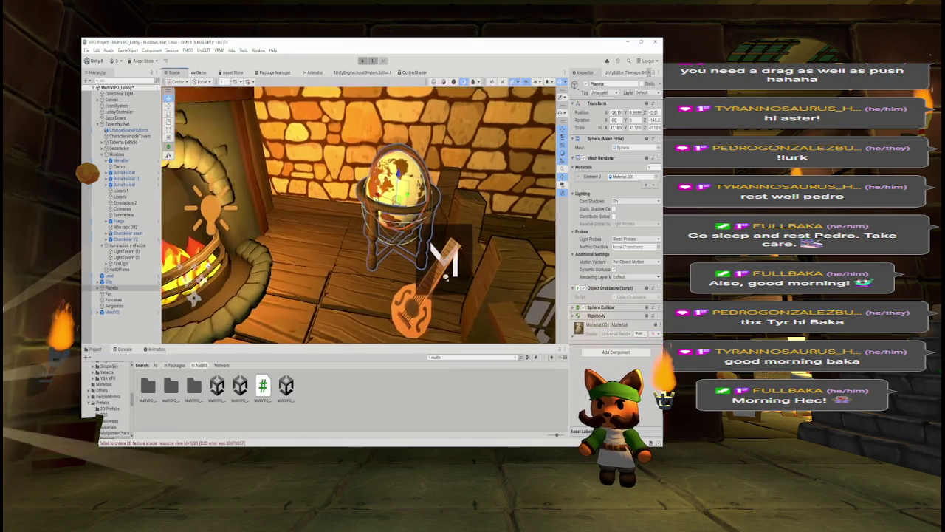
Step: Remove the Network Identity from the Laud lute
left_click(419, 234)
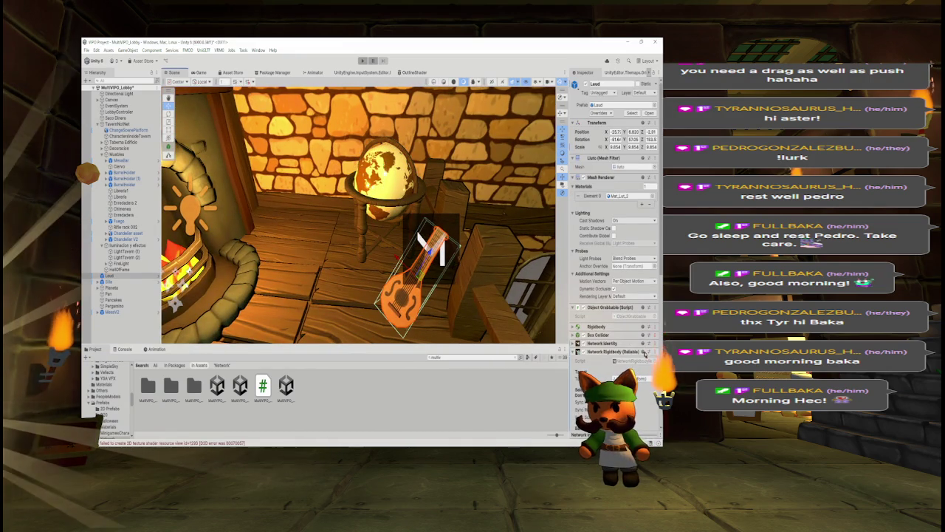
right_click(642, 352)
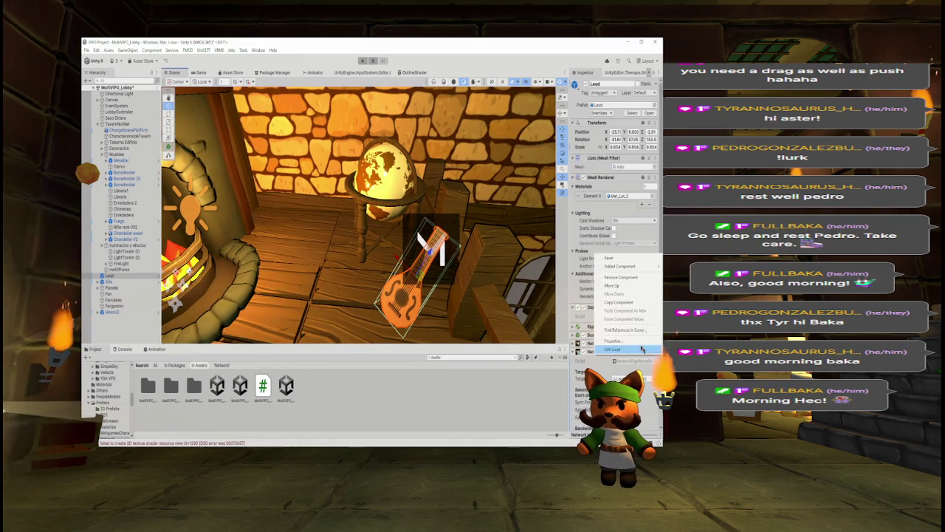
left_click(617, 286)
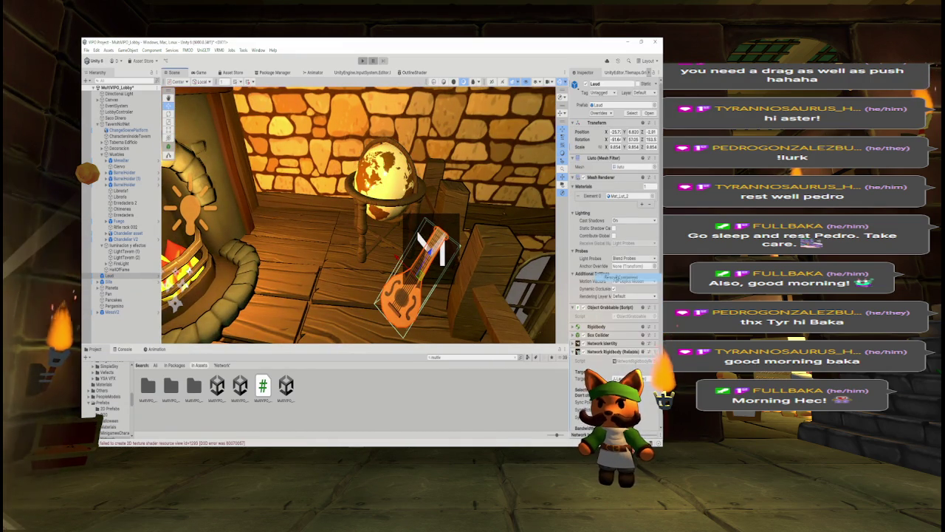
right_click(603, 348)
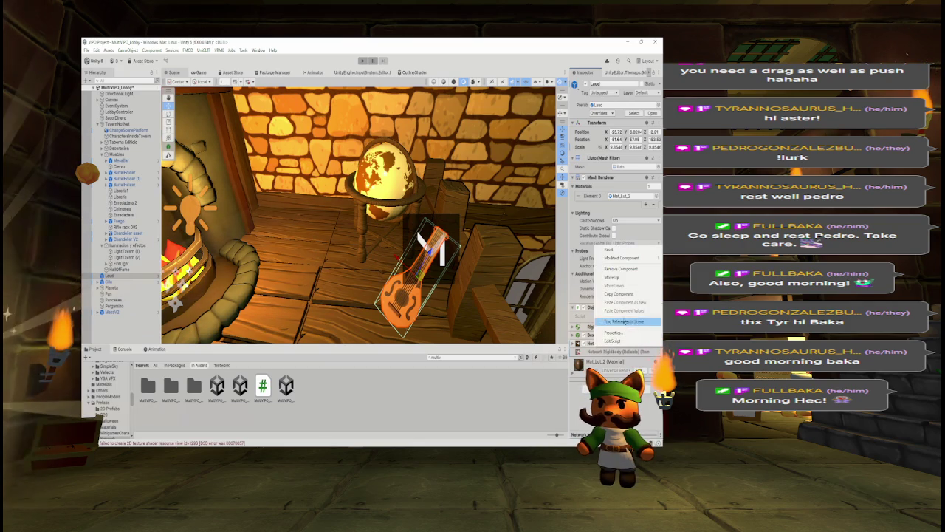
left_click(629, 274)
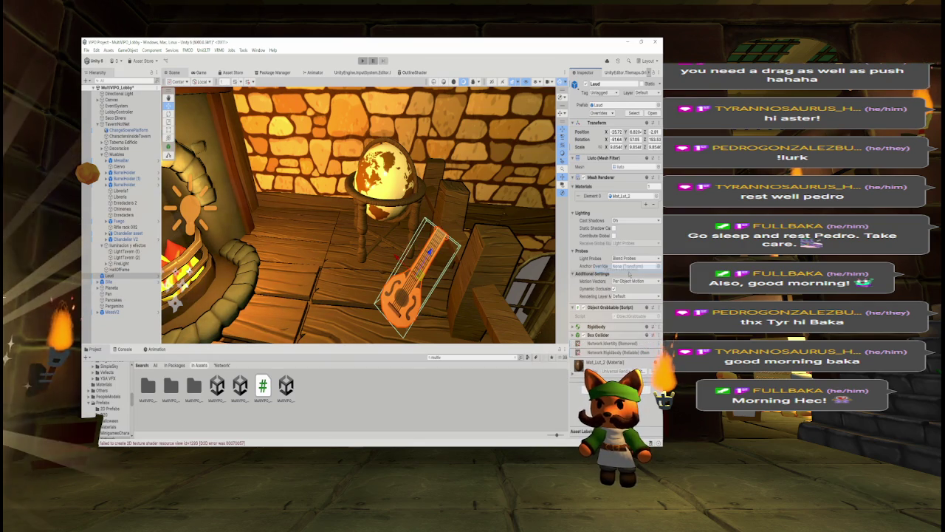
Step: Inspect the Silla chair's components, keeping Per Object Motion, then frame the Pergamino scroll
mouse_move(542, 280)
left_mouse_down()
mouse_move(541, 266)
mouse_move(411, 264)
mouse_move(472, 248)
left_mouse_up()
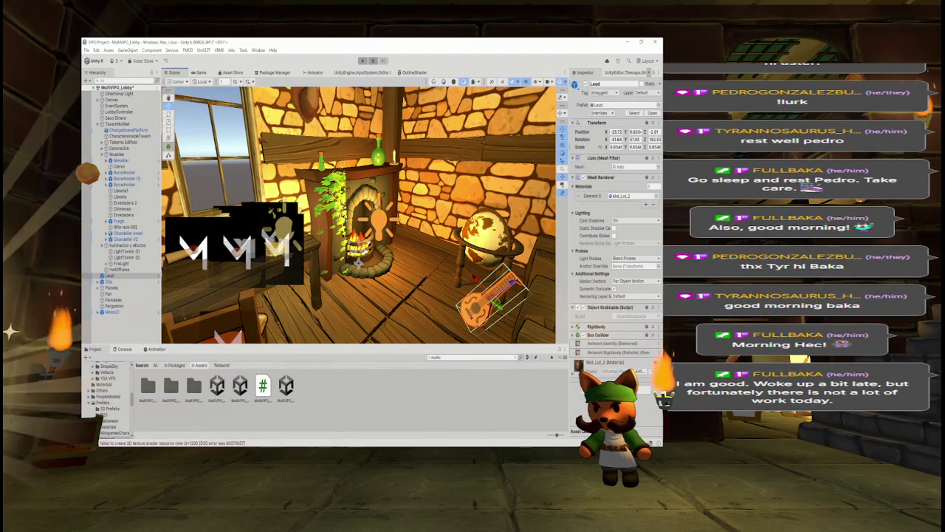
mouse_move(473, 249)
left_mouse_down()
mouse_move(496, 245)
mouse_move(497, 282)
left_mouse_up()
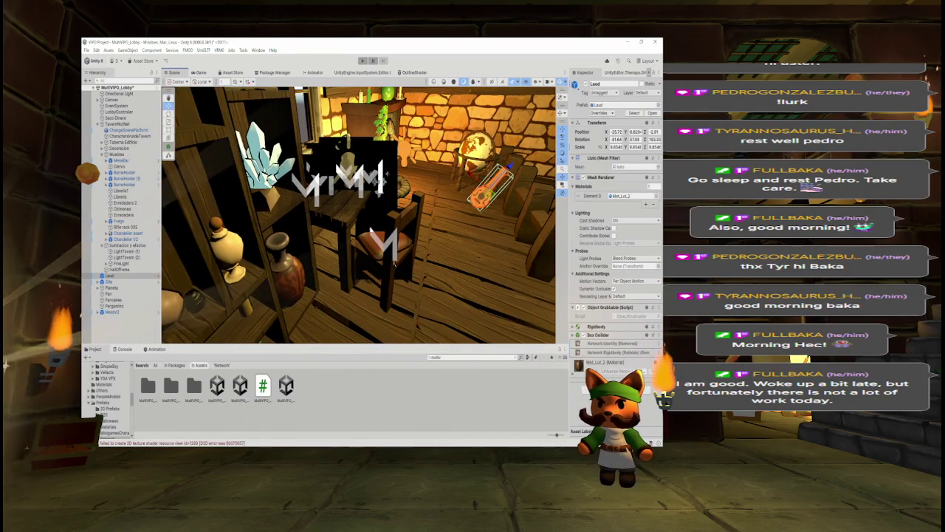
left_click(381, 248)
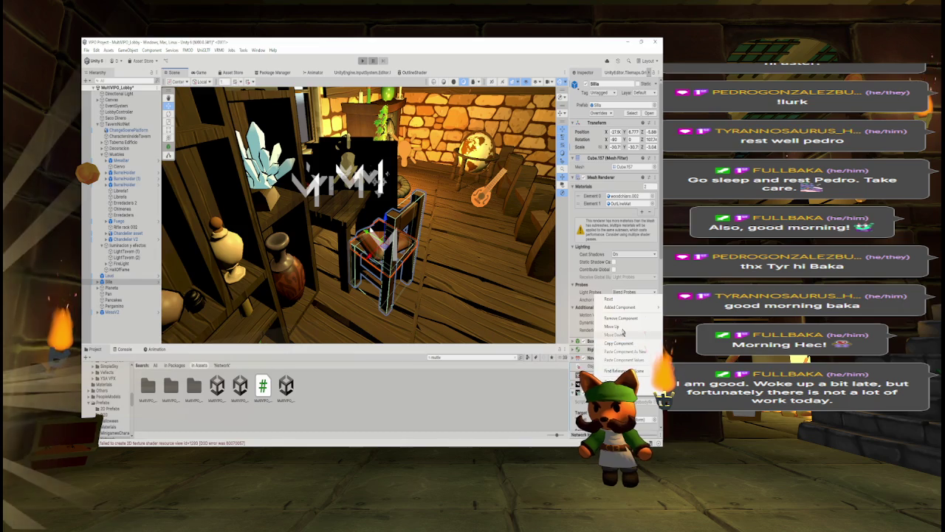
left_click(618, 343)
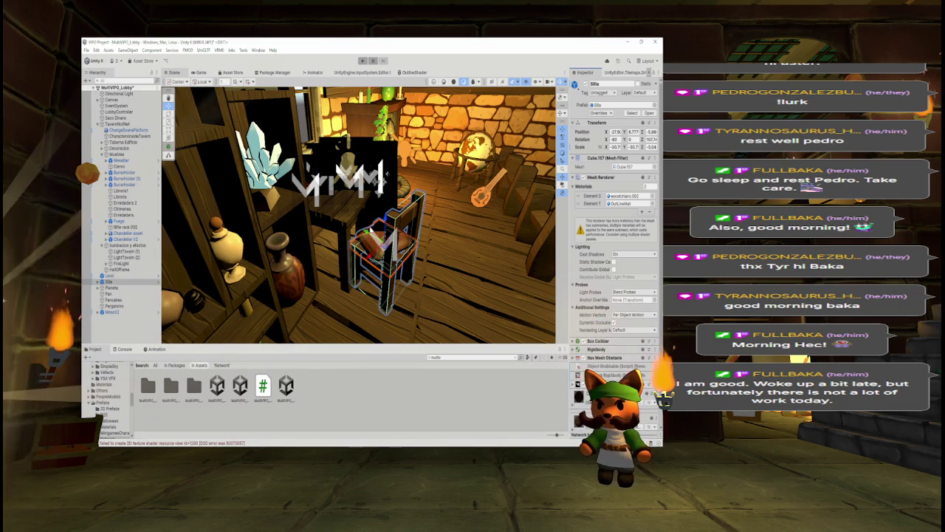
left_click(631, 314)
left_click(628, 315)
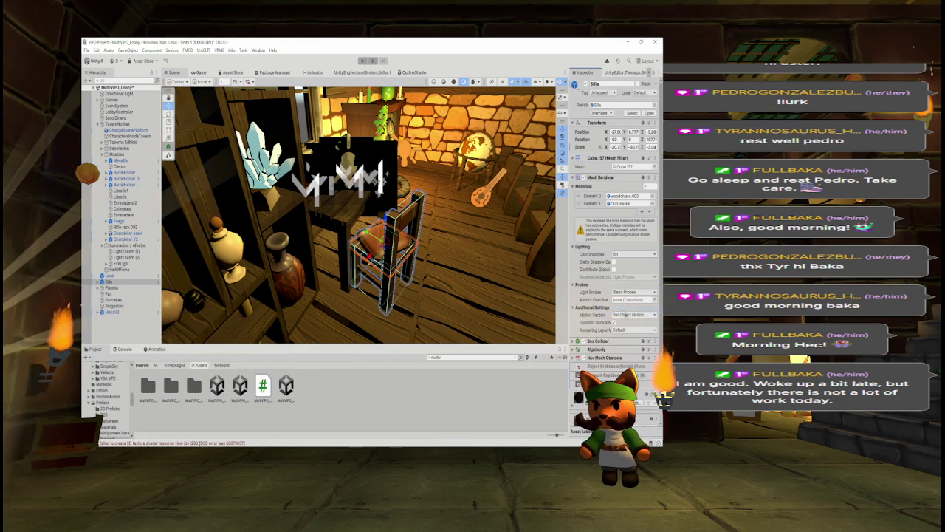
mouse_move(421, 171)
left_mouse_down()
mouse_move(421, 191)
mouse_move(402, 193)
left_mouse_up()
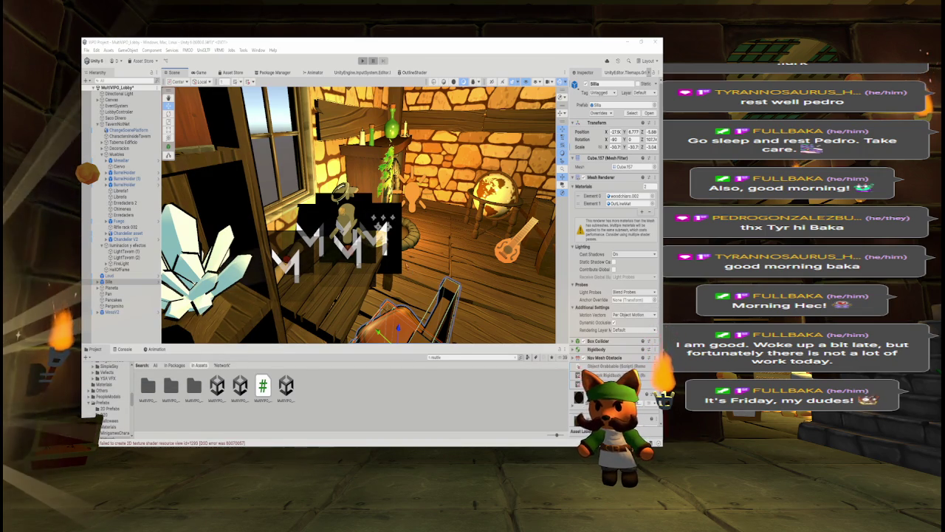
double_click(115, 305)
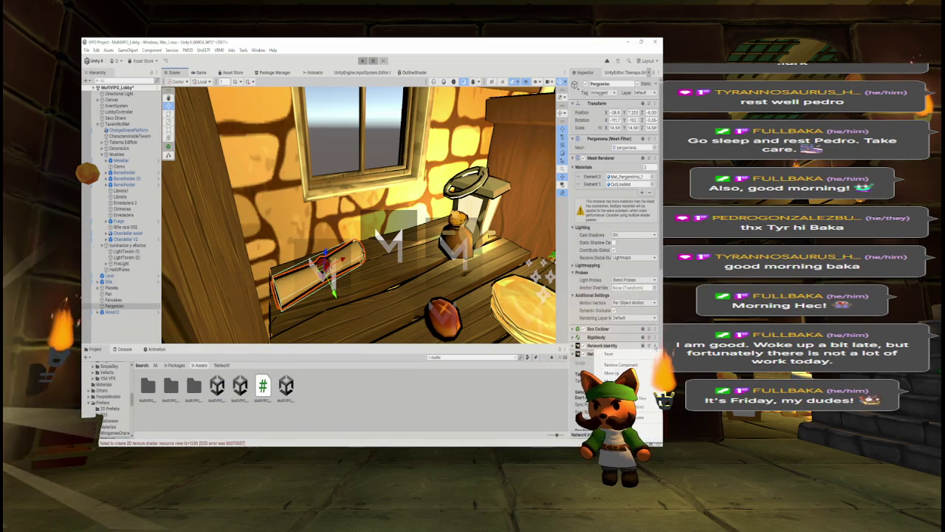
Step: Remove Network Identity and Network Rigidbody from the Pergamino scroll and Saco Dinero bag
left_click(626, 366)
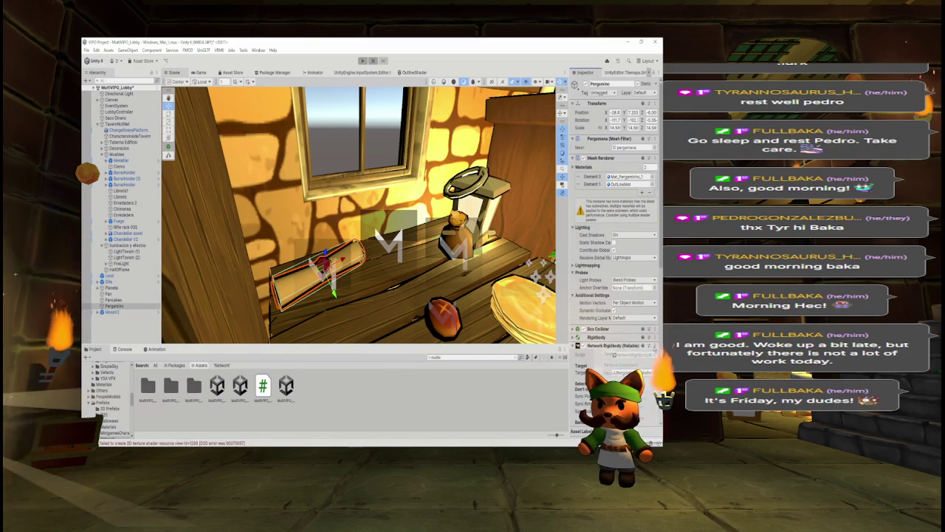
left_click(620, 365)
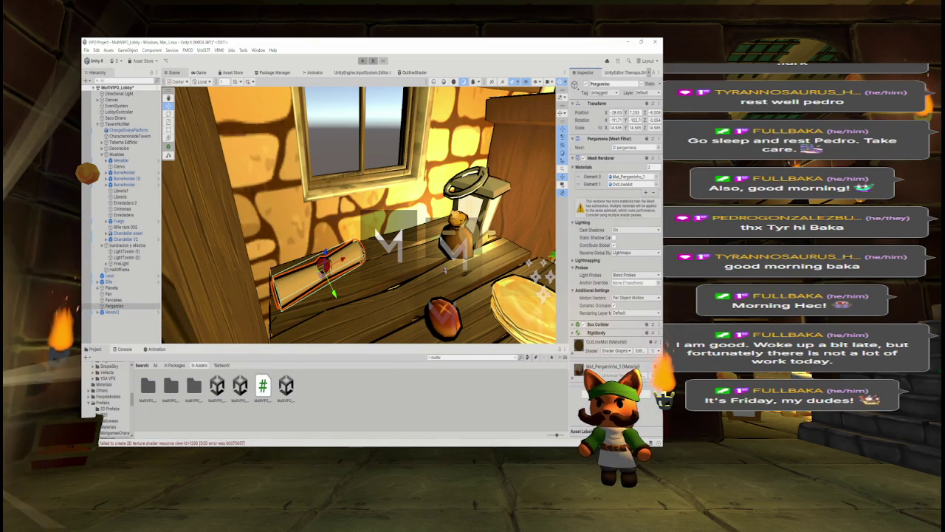
left_click(404, 218)
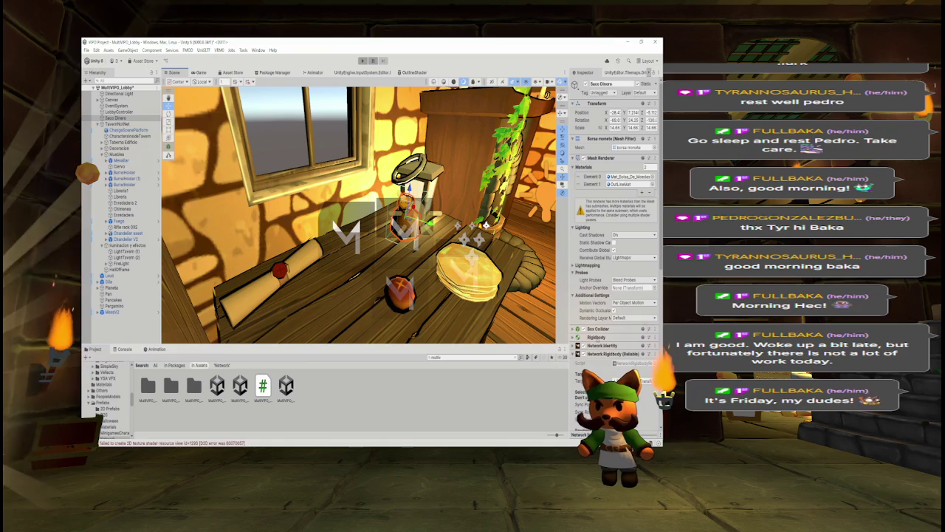
right_click(633, 355)
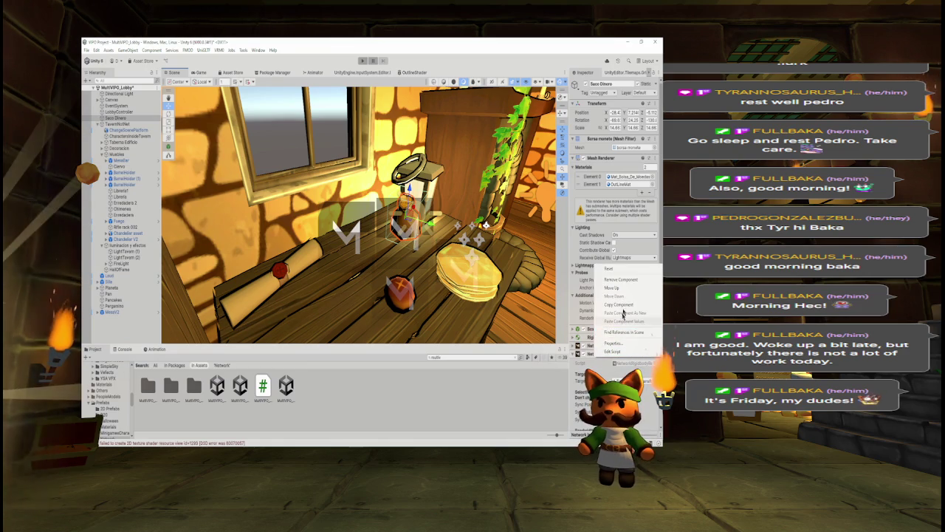
left_click(620, 279)
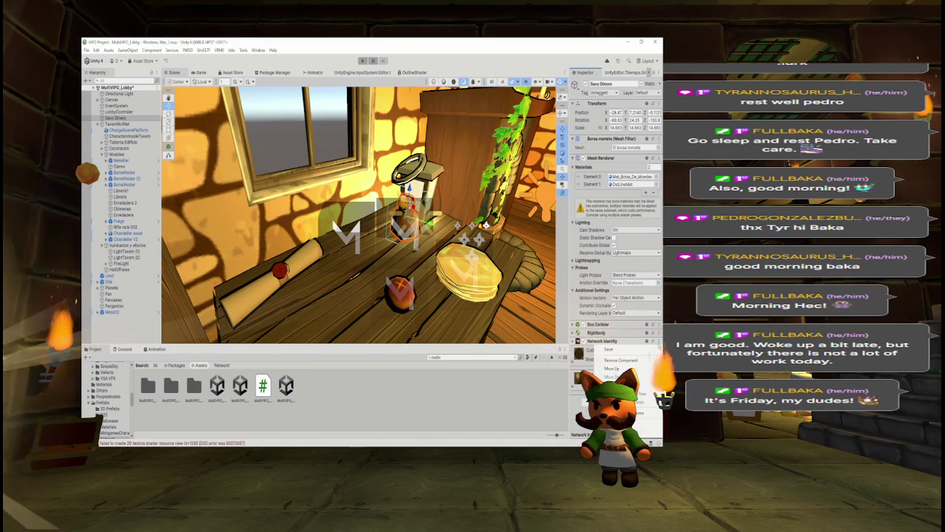
left_click(621, 359)
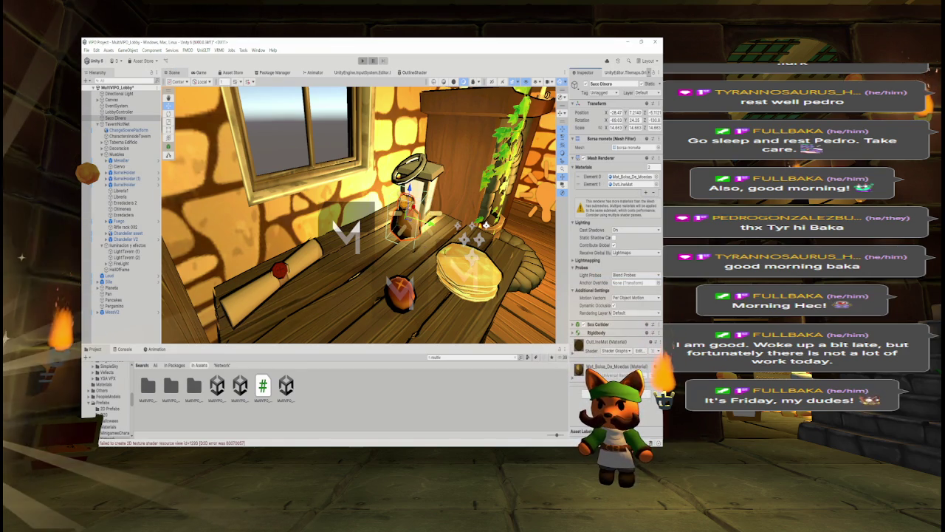
Step: Remove Network Rigidbody and Network Identity from the Pan bread
left_click(387, 247)
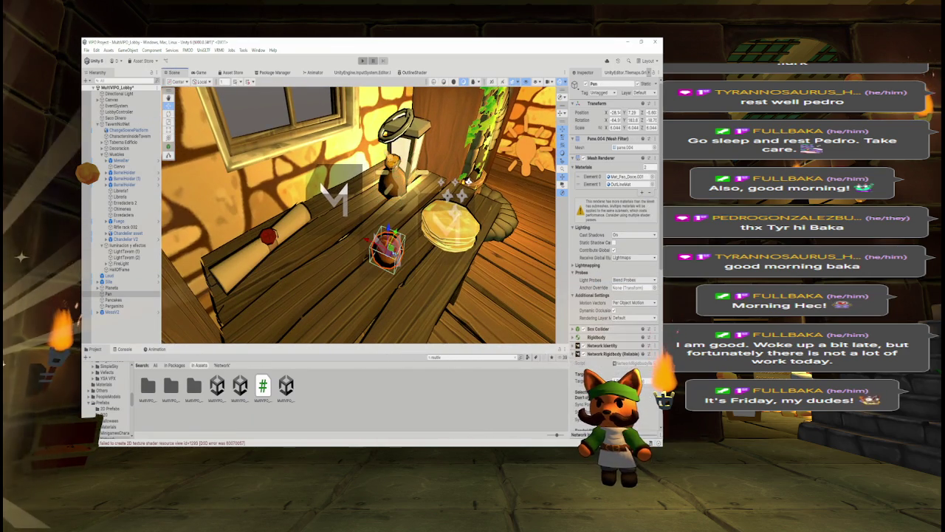
right_click(604, 354)
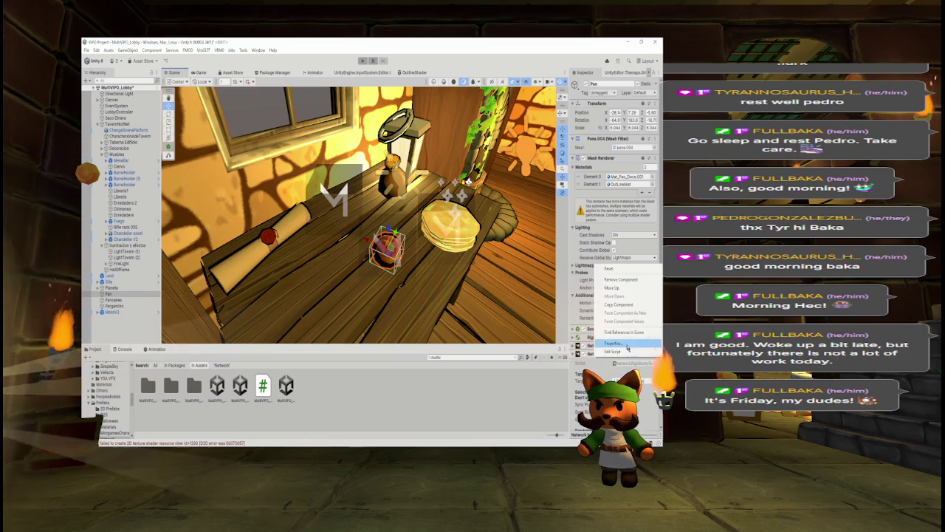
left_click(612, 289)
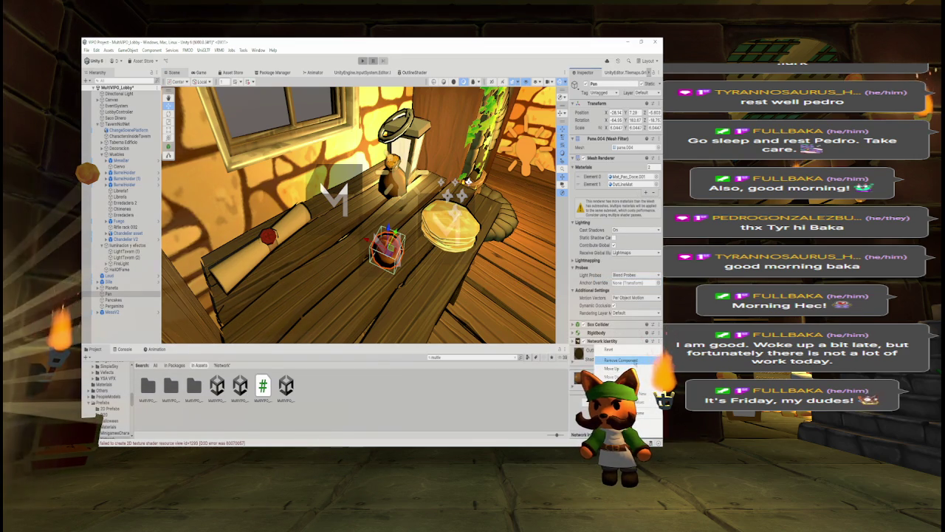
left_click(621, 359)
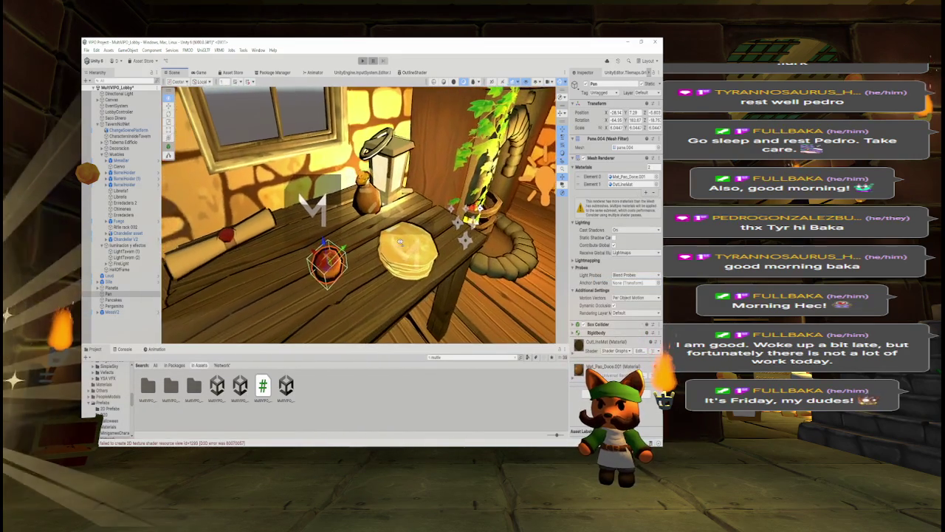
Step: Remove the network component from the Pancakes prop
left_click(410, 248)
right_click(603, 364)
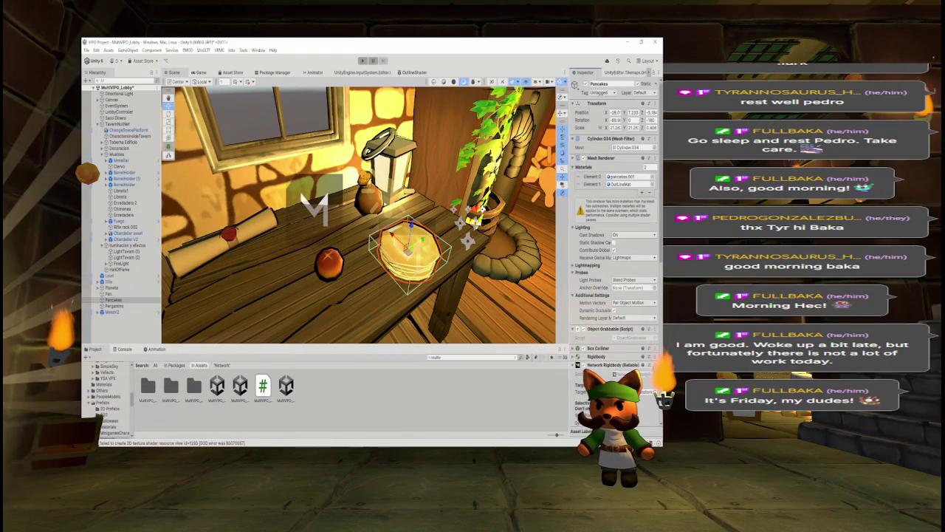
right_click(603, 365)
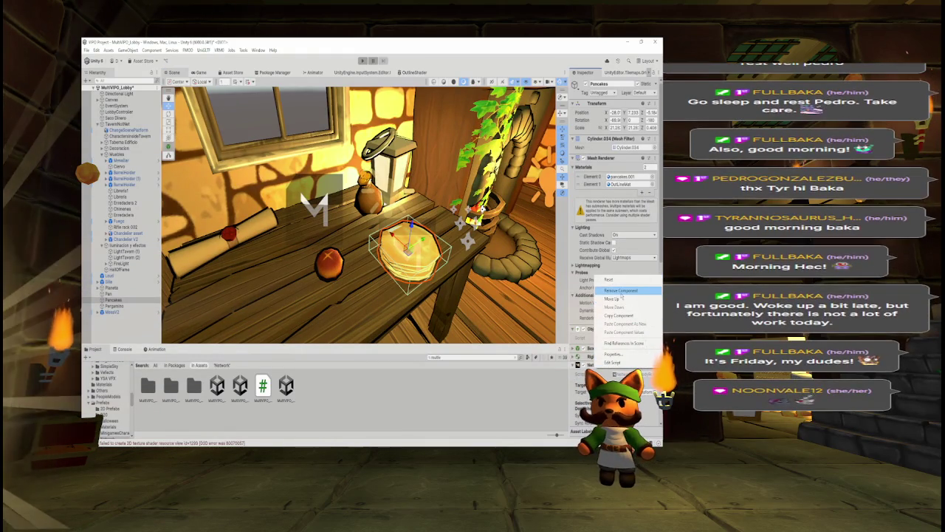
left_click(620, 291)
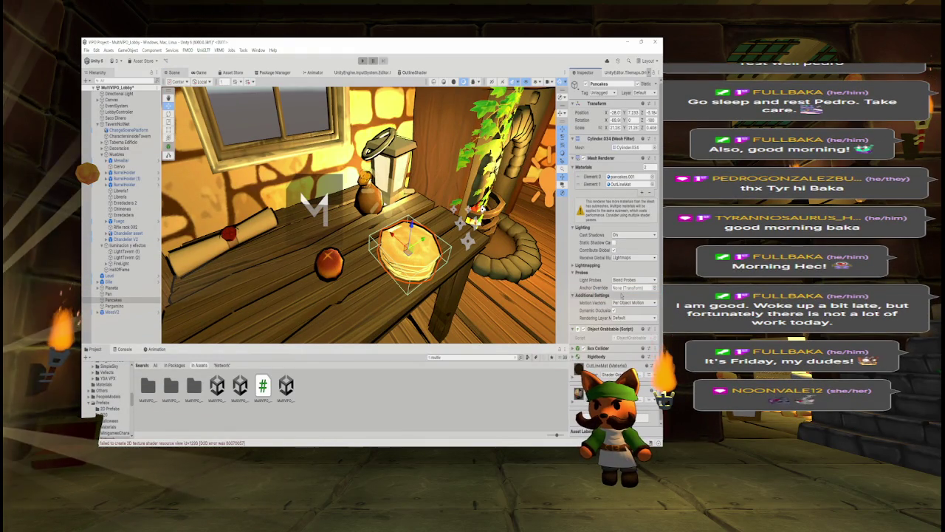
Step: Remove the Network Rigidbody from MesaV2, keeping Object Grabbable, Box Collider and Rigidbody
left_click(385, 259)
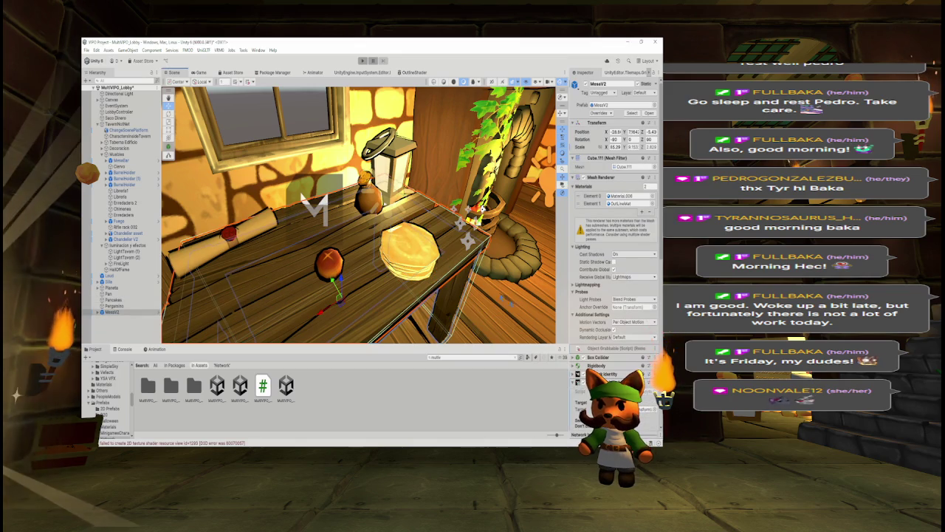
right_click(602, 373)
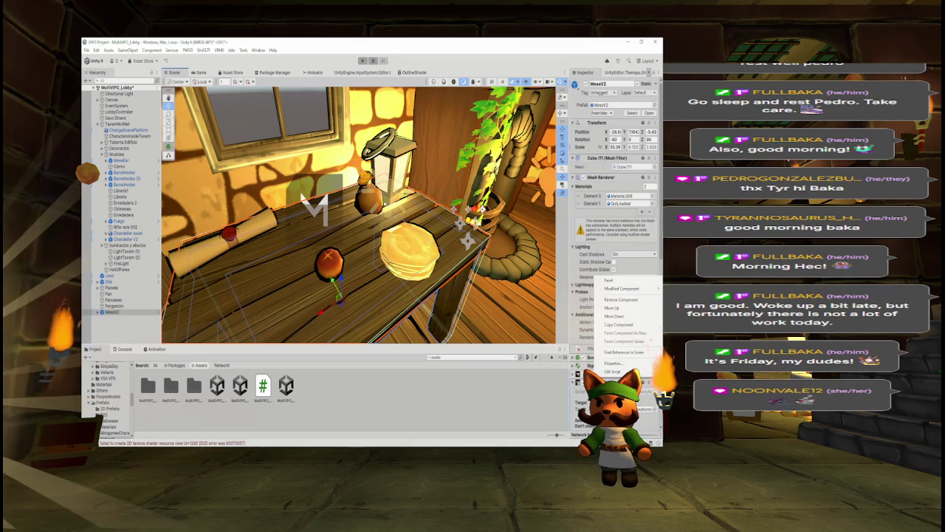
left_click(613, 325)
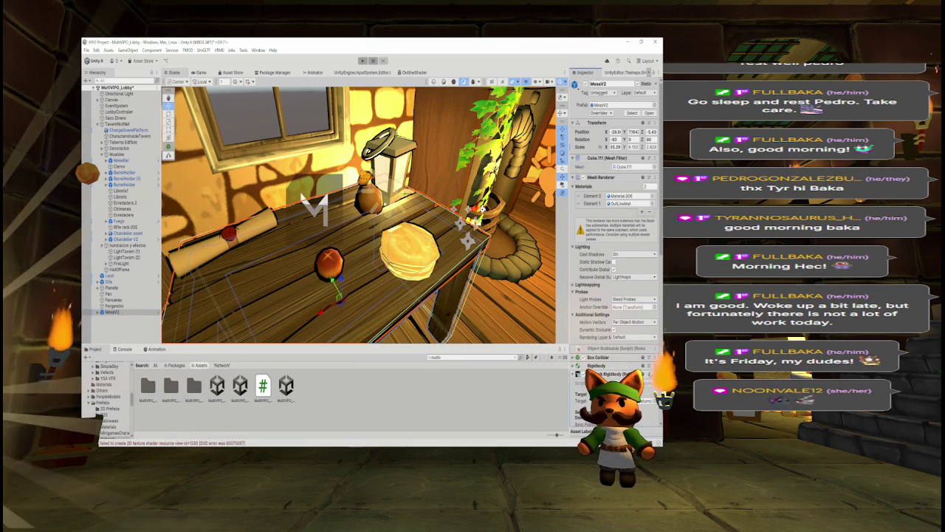
right_click(602, 374)
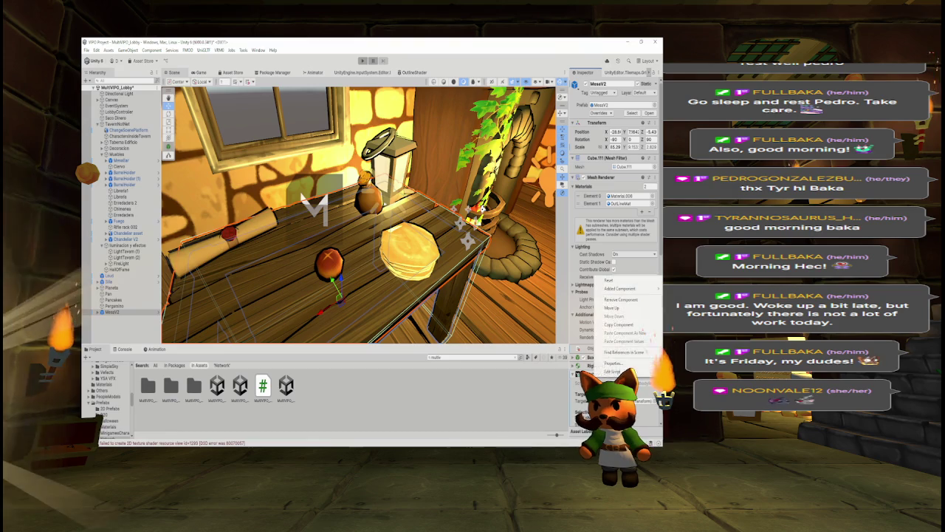
left_click(630, 300)
mouse_move(443, 244)
left_mouse_down()
mouse_move(466, 263)
mouse_move(410, 263)
left_mouse_up()
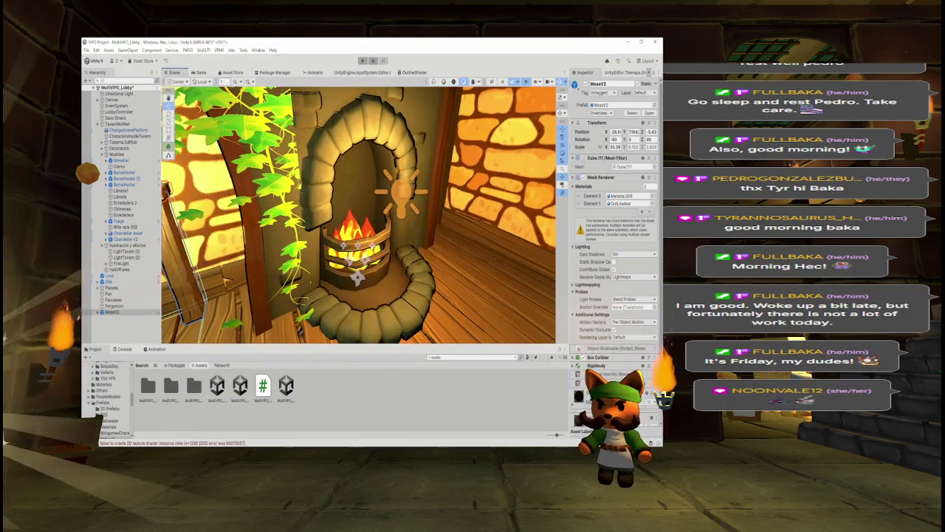
left_click(401, 190)
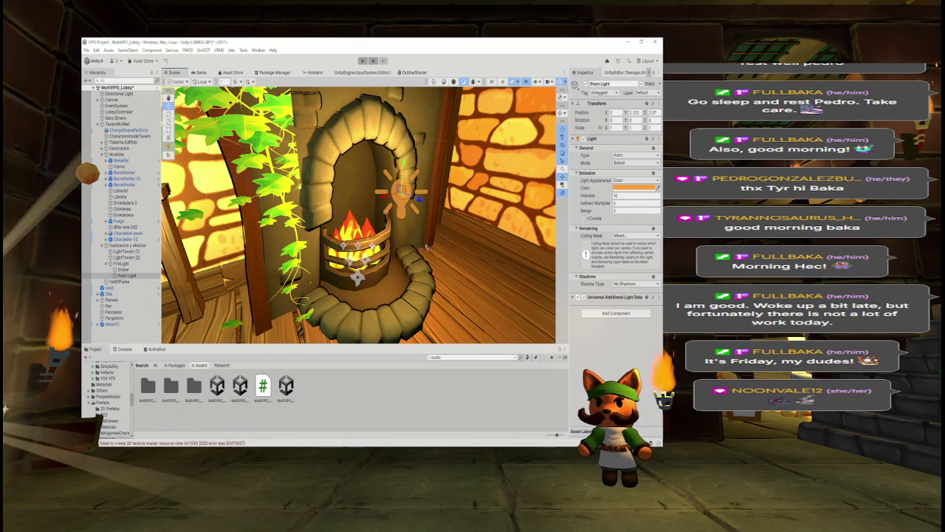
left_click_drag(455, 235, 534, 227)
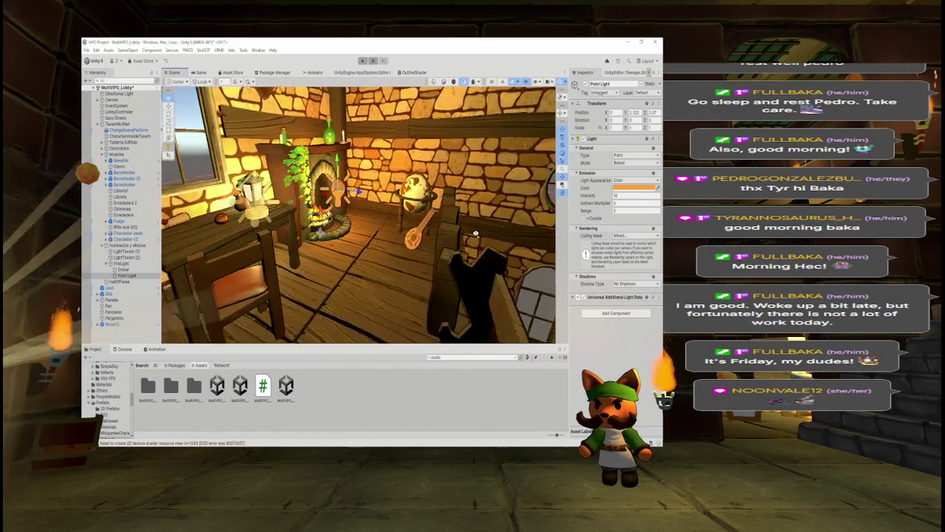
scroll(367, 223, "up", 5)
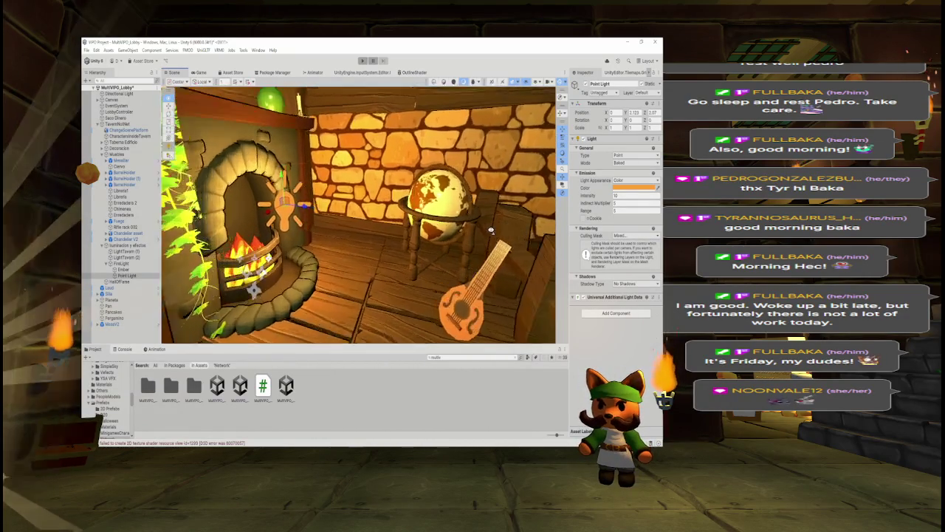
left_click_drag(367, 223, 377, 219)
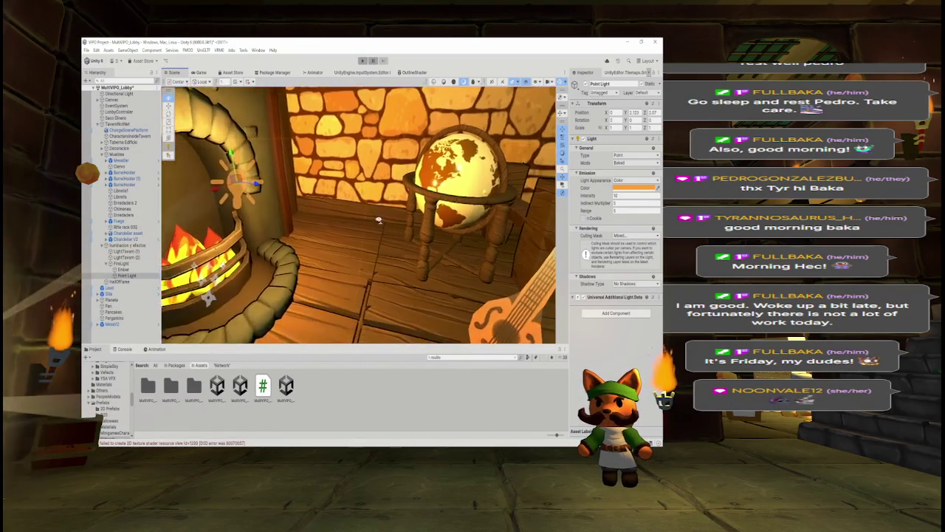
scroll(377, 216, "up", 3)
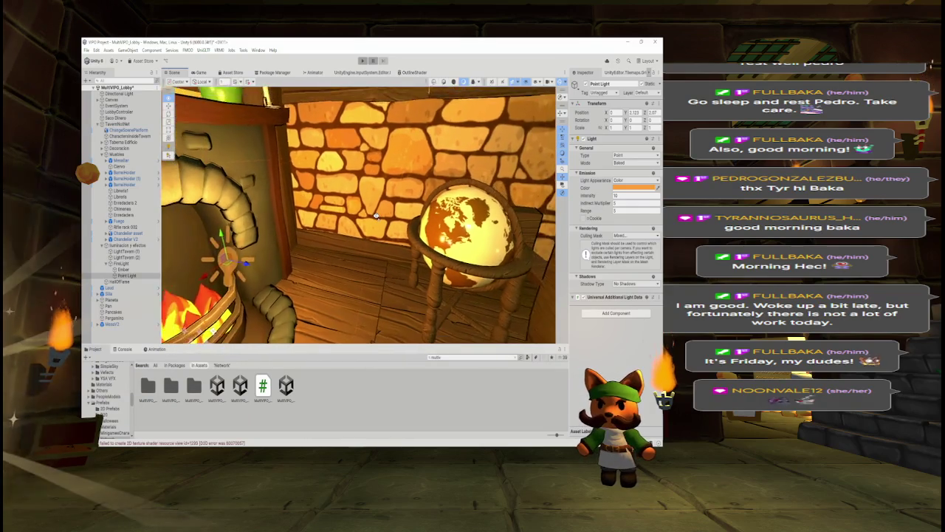
scroll(377, 216, "down", 5)
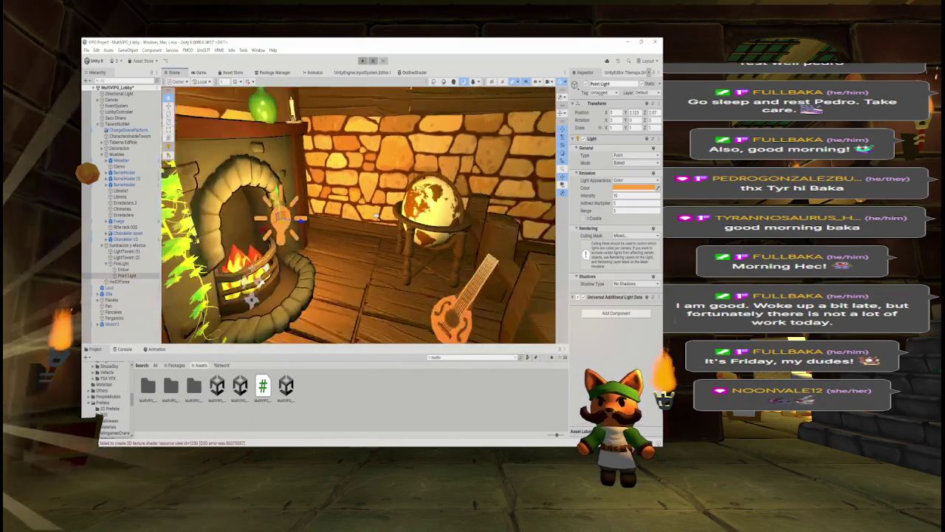
mouse_move(377, 216)
left_mouse_down()
mouse_move(487, 234)
mouse_move(471, 235)
left_mouse_up()
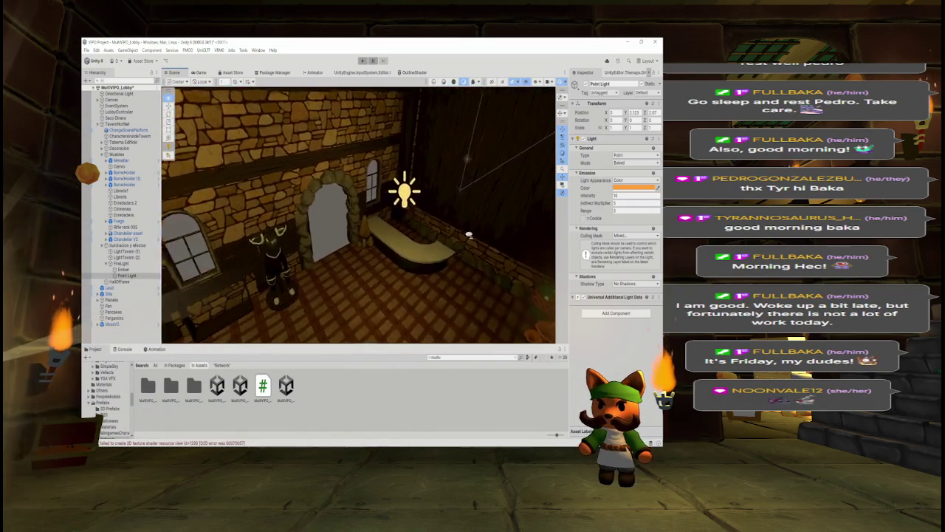
left_click_drag(362, 230, 298, 238)
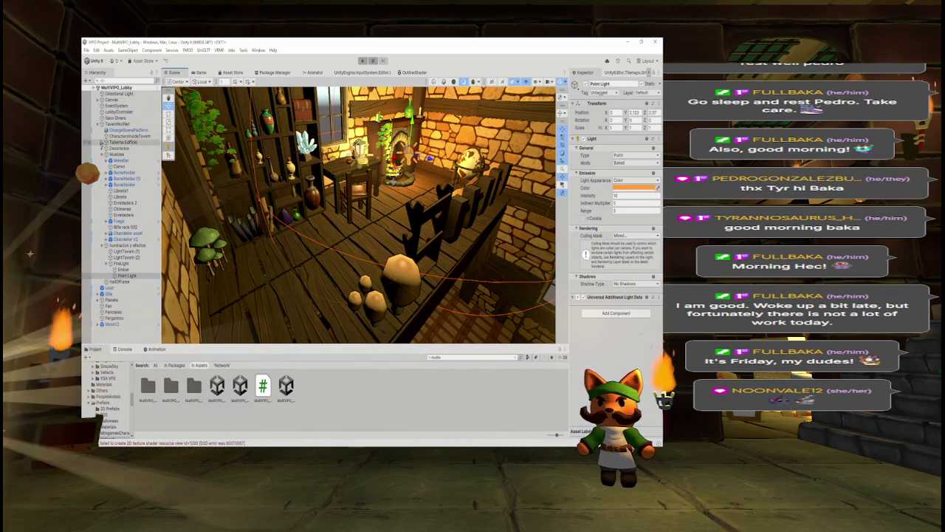
left_click(97, 123)
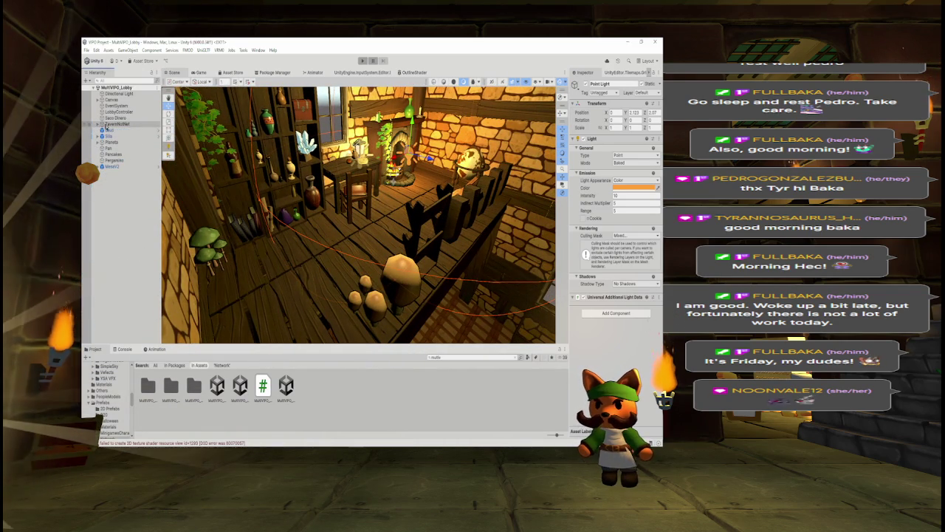
Step: Move Saco Dinero through MesaV2 into the tavern group in the Hierarchy
left_click(114, 117)
left_click(111, 130, "ctrl")
left_click(114, 154, "shift")
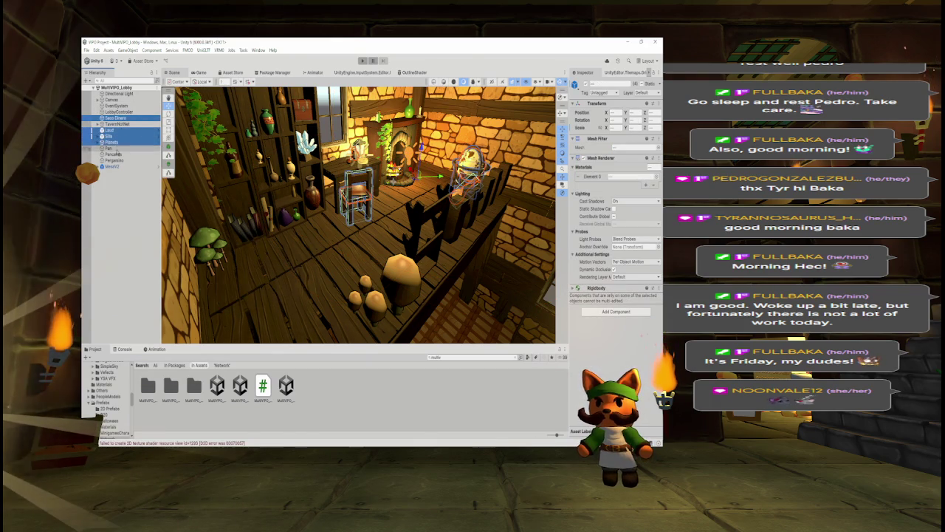
left_click(117, 167, "shift")
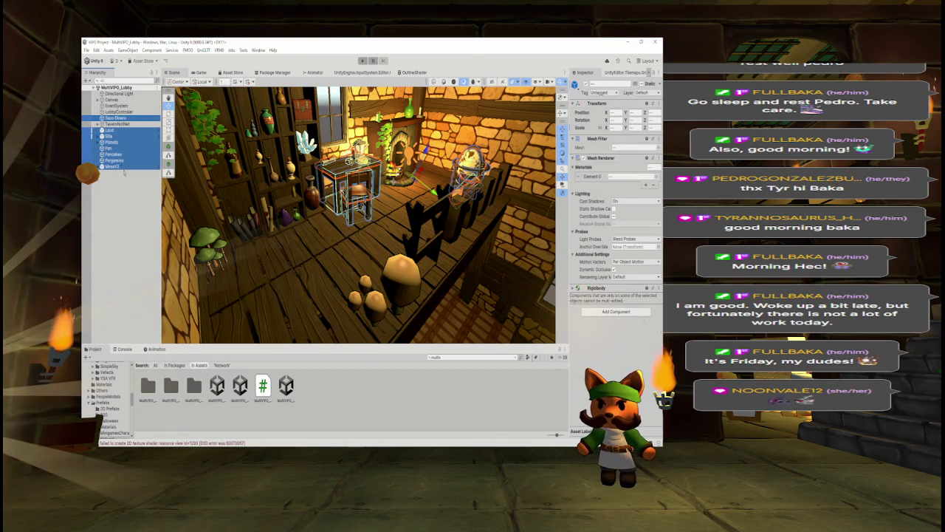
left_click_drag(129, 131, 127, 123)
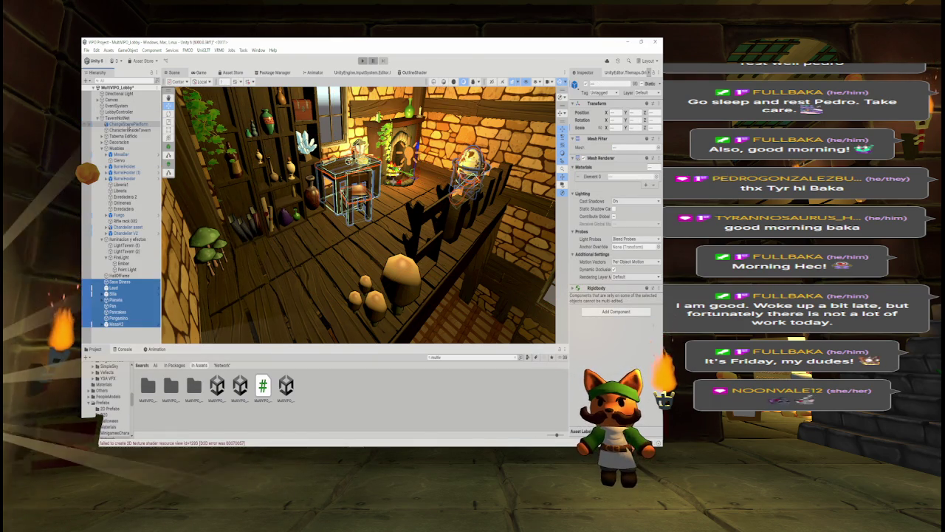
Step: Rename the TavernNotNet group to Tavern and collapse it
left_click(119, 117)
left_click(626, 83)
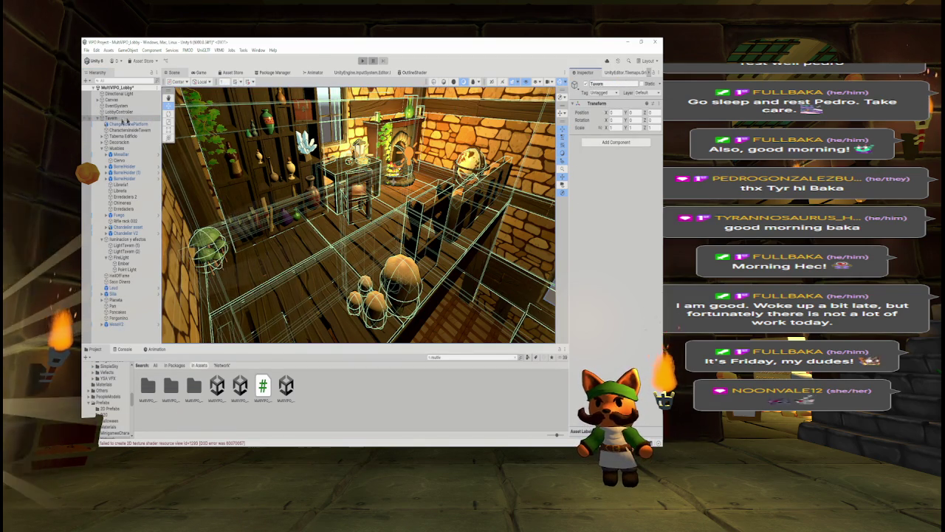
left_click(97, 117)
mouse_move(369, 222)
left_mouse_down()
mouse_move(400, 228)
mouse_move(358, 211)
mouse_move(373, 198)
left_mouse_up()
left_click(113, 150)
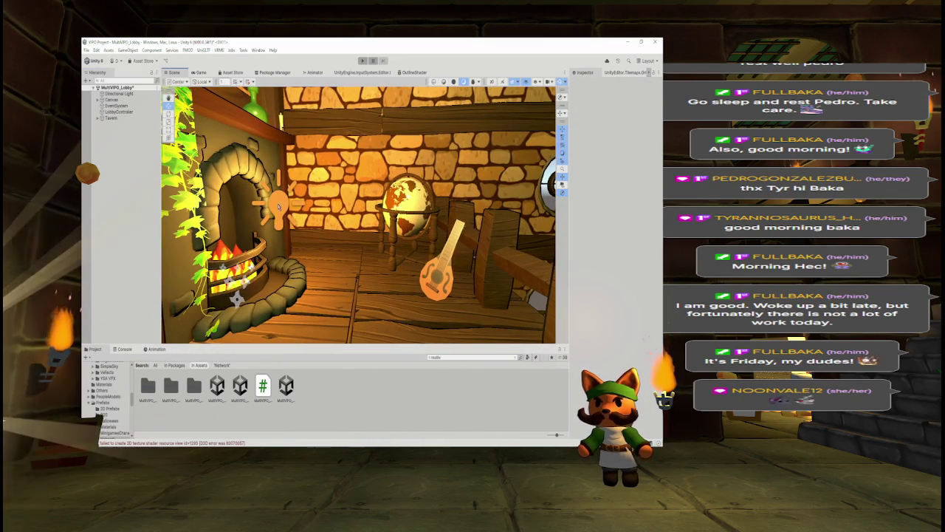
Step: Orbit and zoom the Scene view across the tavern's fireplace, shelves, back room and brick wall
left_click_drag(313, 193, 292, 196)
left_click_drag(254, 243, 262, 247)
mouse_move(333, 255)
left_mouse_down()
mouse_move(478, 244)
mouse_move(485, 260)
mouse_move(499, 243)
left_mouse_up()
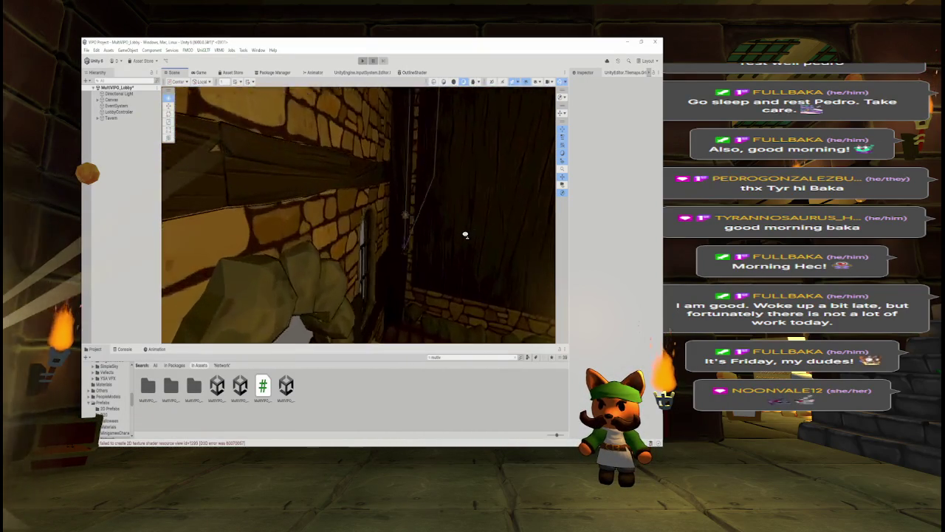
left_click_drag(551, 242, 179, 221)
scroll(179, 221, "up", 10)
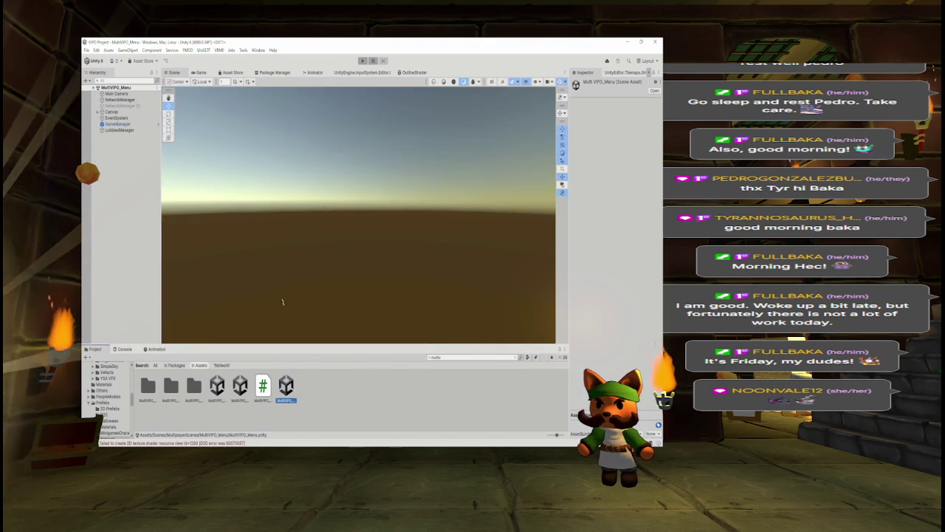
Step: Enter play mode and host a game from the menu to load the MultiVPO_Lobby scene
left_click(363, 60)
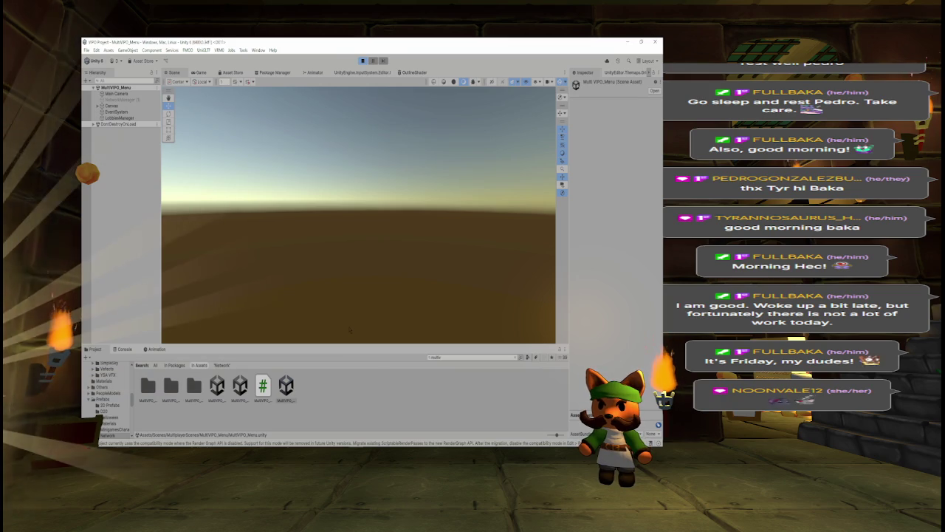
left_click(198, 72)
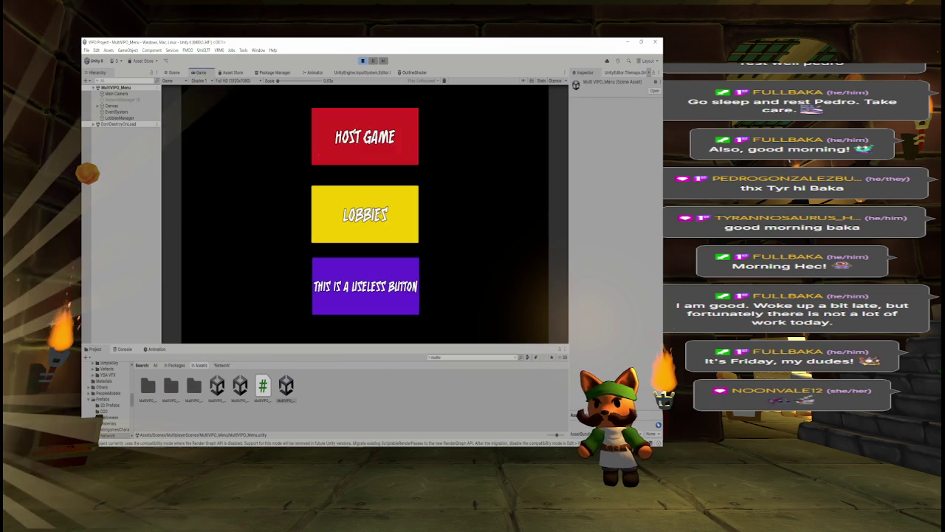
left_click(361, 148)
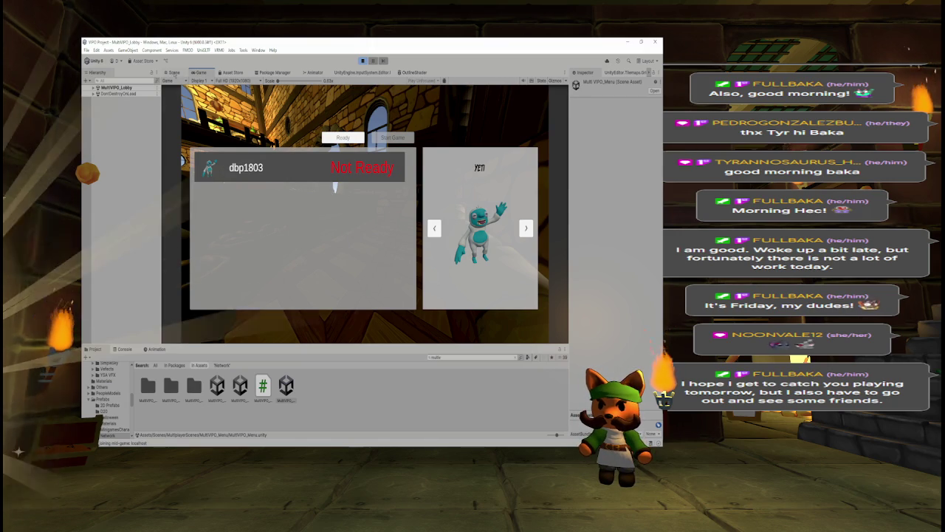
Step: Select the Tavern object in the lobby Hierarchy and frame it in the Scene view
left_click(174, 73)
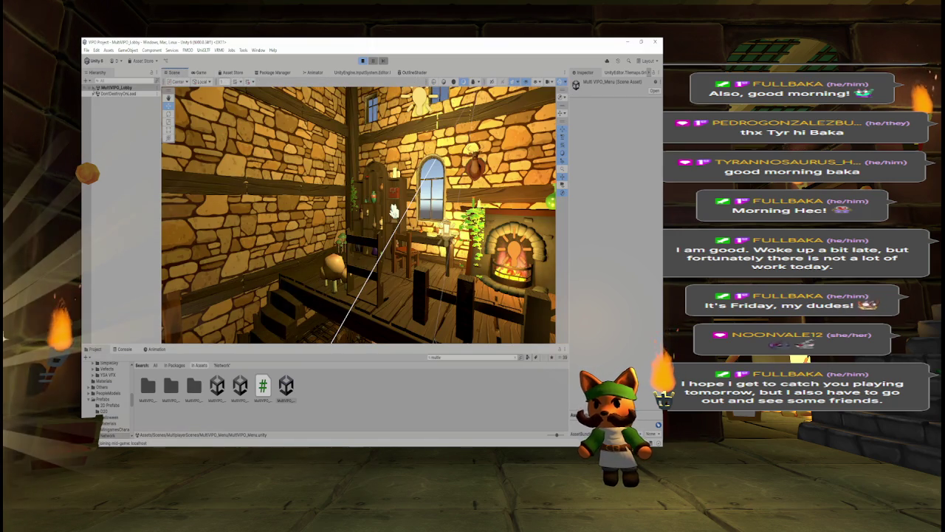
left_click(93, 87)
left_click(111, 117)
key("f")
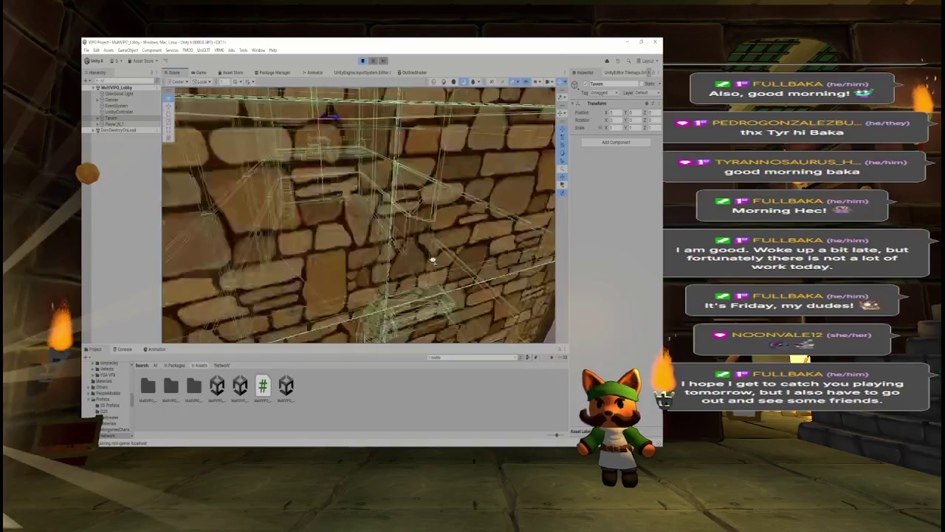
mouse_move(441, 258)
left_mouse_down()
mouse_move(488, 255)
mouse_move(387, 240)
mouse_move(189, 154)
left_mouse_up()
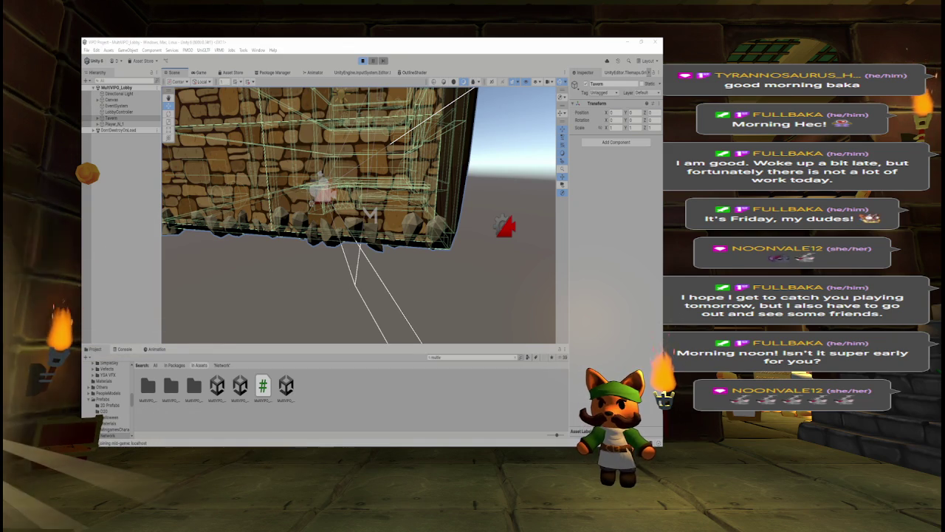
mouse_move(518, 309)
left_mouse_down()
mouse_move(452, 242)
mouse_move(499, 252)
left_mouse_up()
Step: Look around the tavern box and floor, then frame the whole Tavern building
scroll(500, 253, "down", 10)
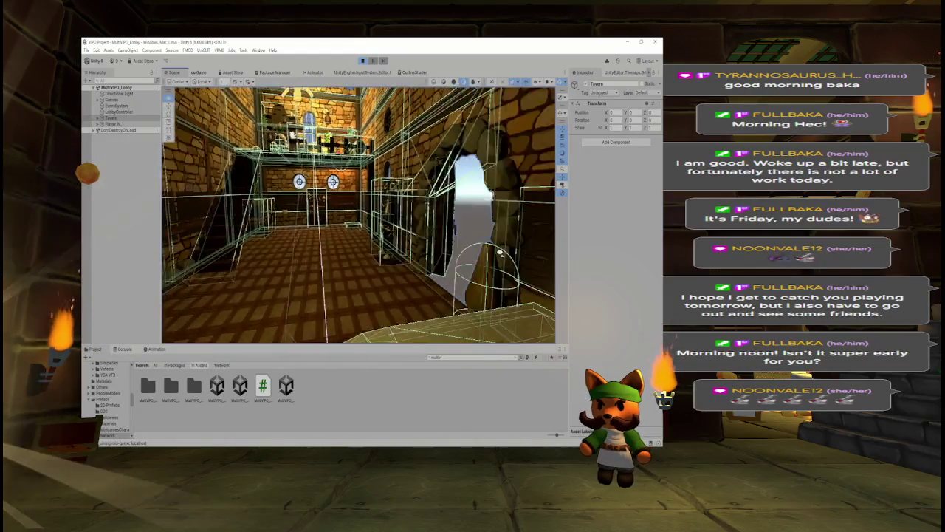
scroll(499, 252, "up", 1)
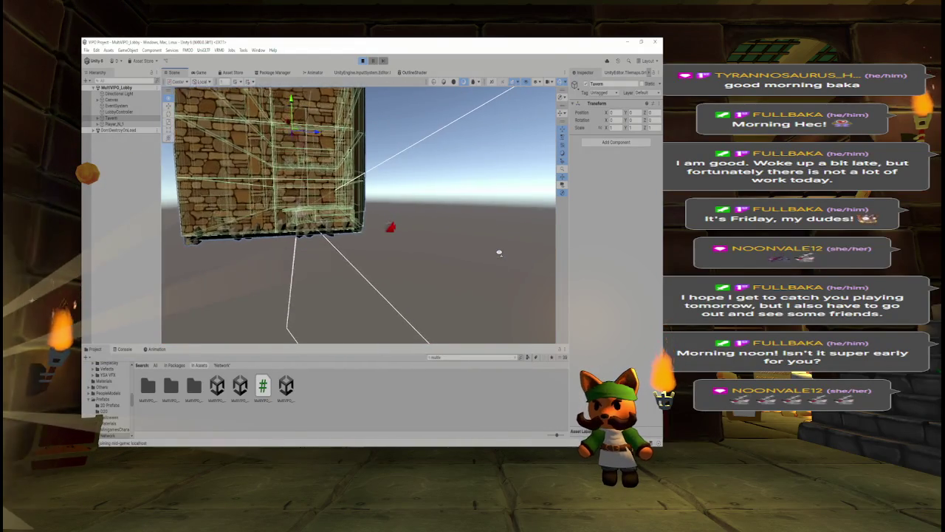
mouse_move(349, 228)
left_mouse_down()
mouse_move(355, 187)
mouse_move(426, 164)
left_mouse_up()
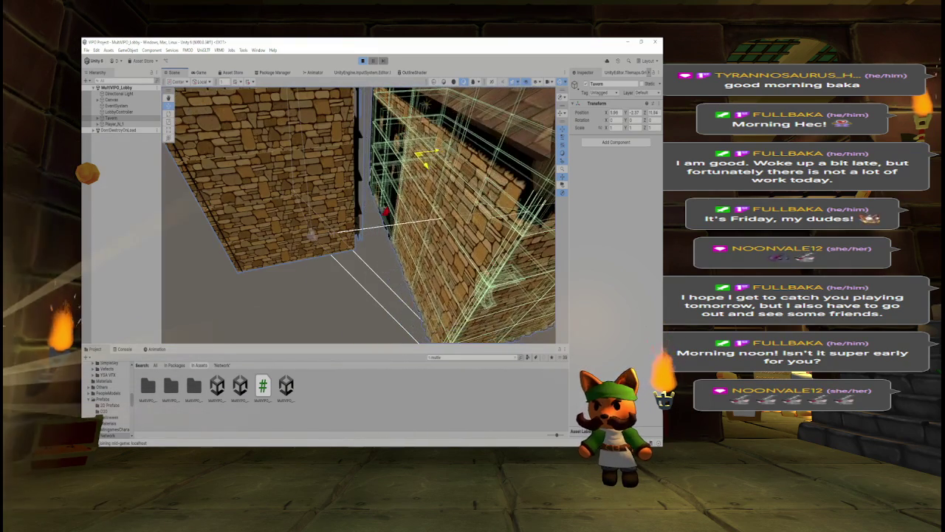
mouse_move(312, 234)
left_mouse_down()
mouse_move(274, 157)
mouse_move(298, 133)
left_mouse_up()
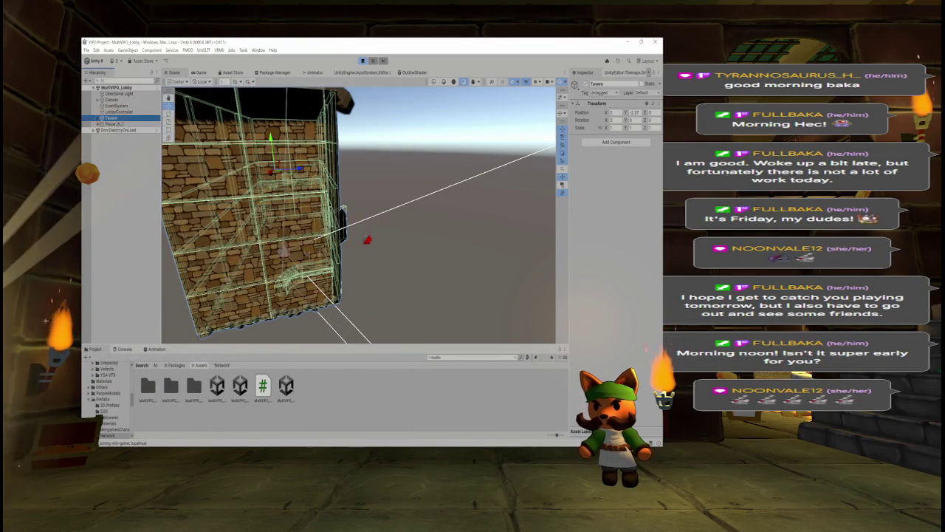
key("Right")
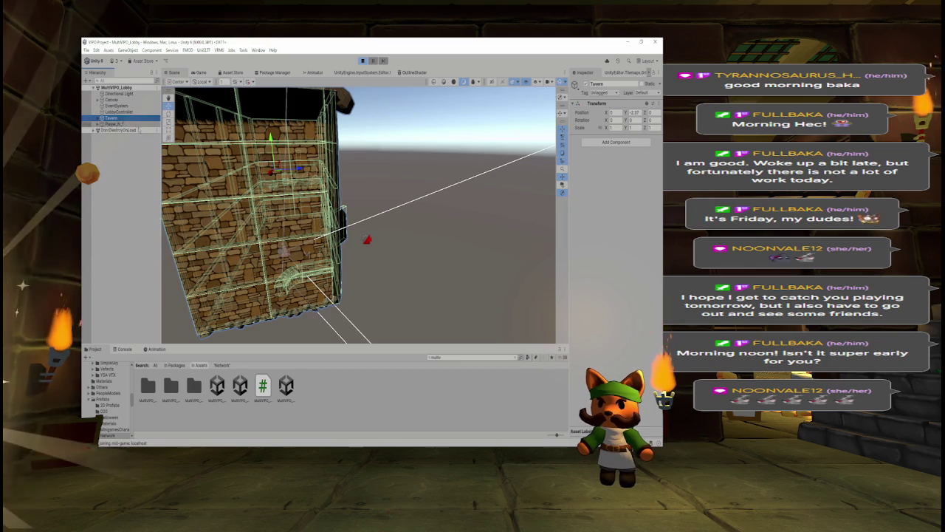
key("Left")
key("f")
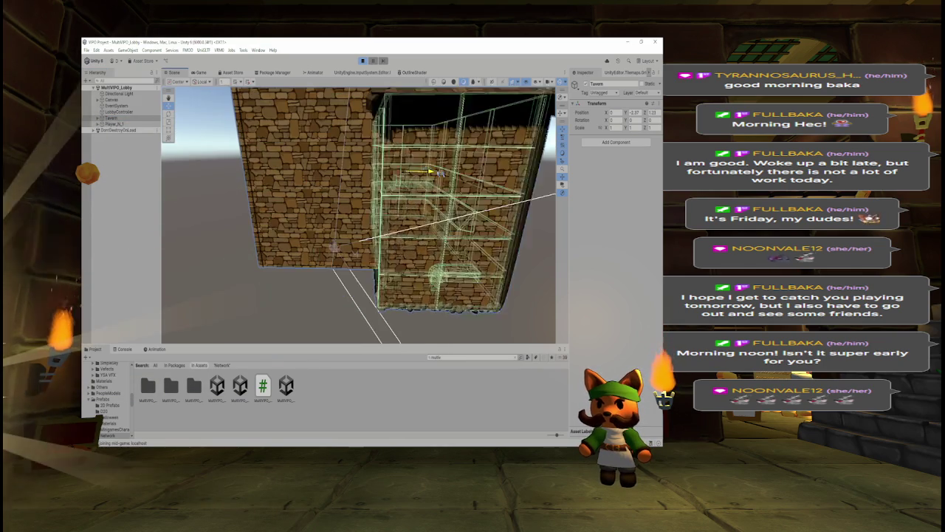
Step: Nudge Tavern slightly along Z to about 10.88 and re-frame it
left_click_drag(440, 171, 434, 171)
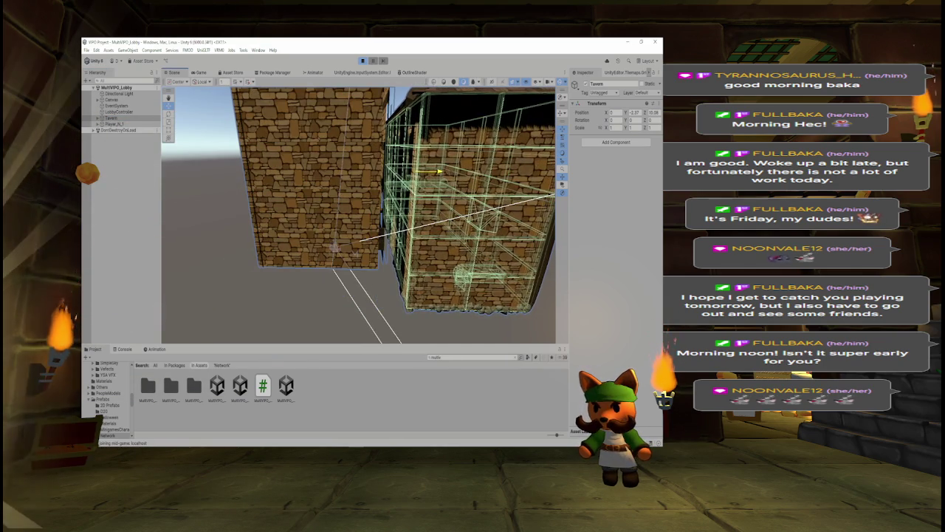
key("f")
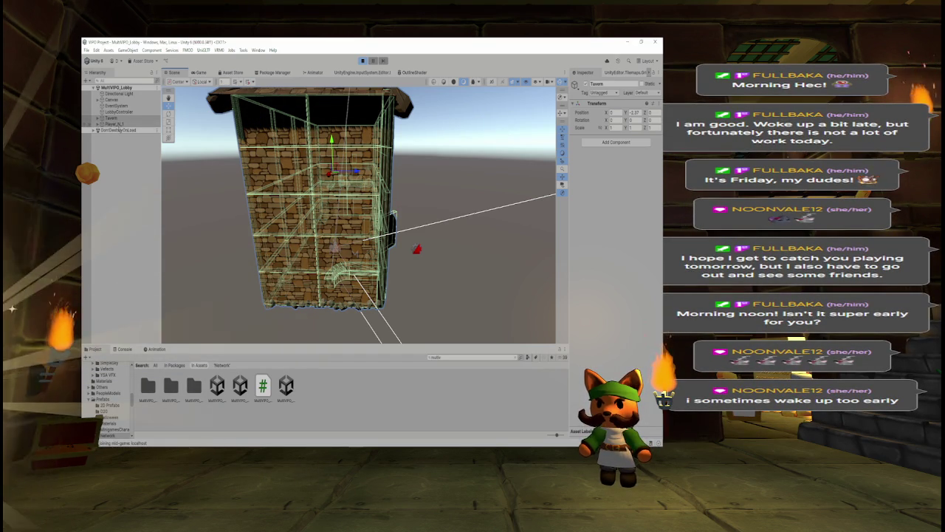
left_click_drag(243, 185, 325, 169)
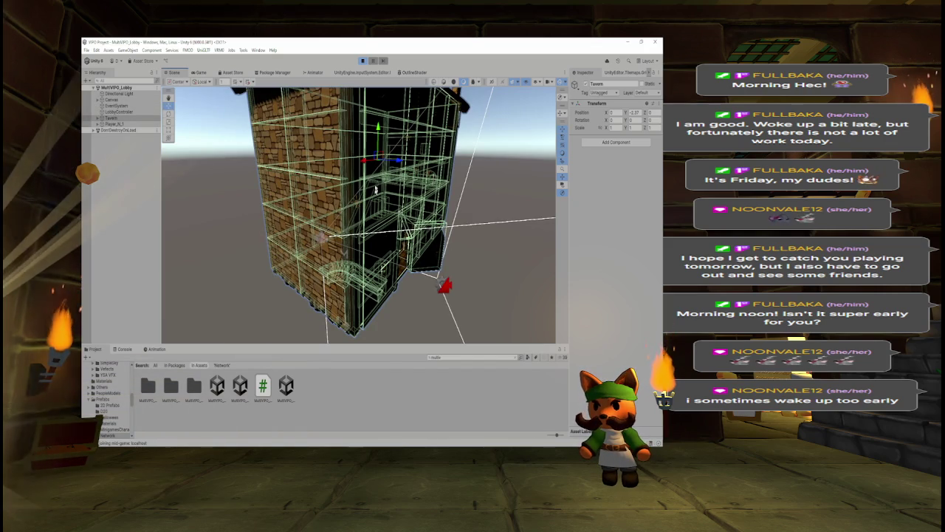
scroll(396, 161, "up", 5)
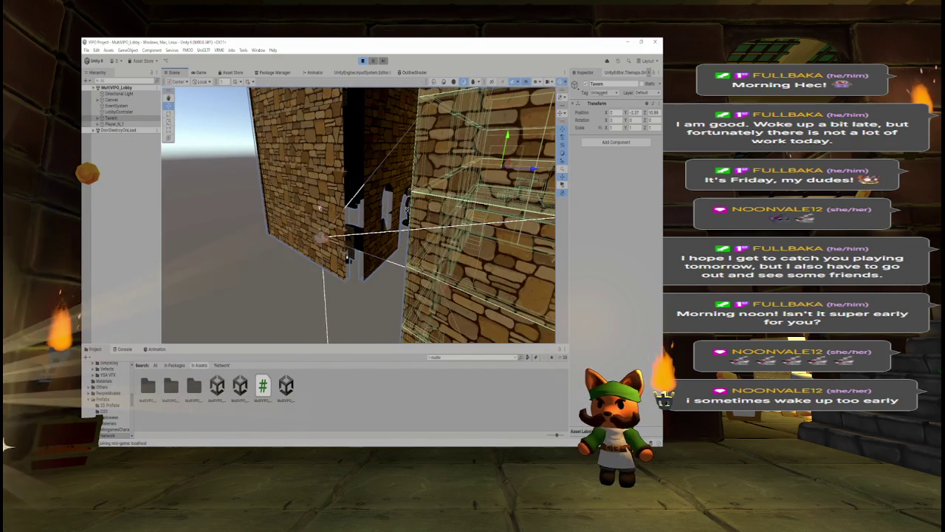
Step: Select the whole Tavern set, nudge it along Z, then slide it along X to about -0.52
left_click(300, 216)
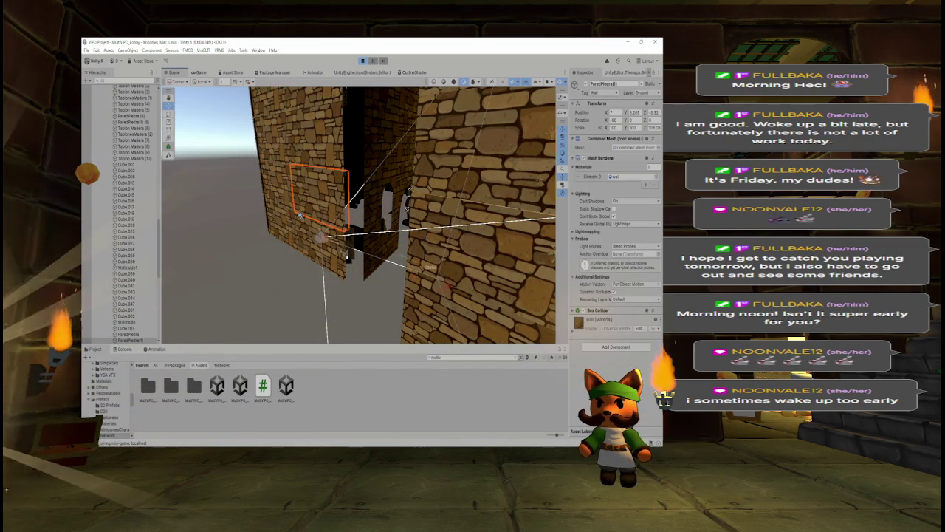
scroll(133, 215, "down", 5)
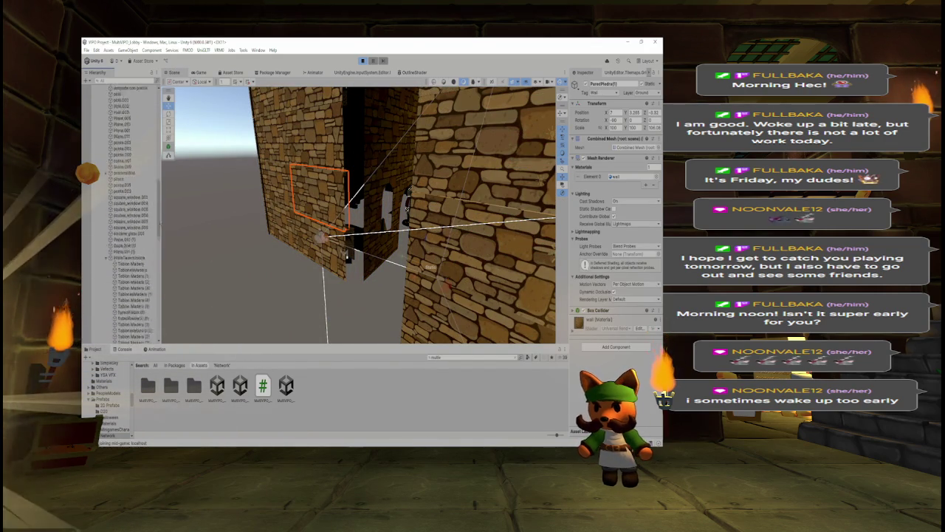
scroll(122, 214, "up", 10)
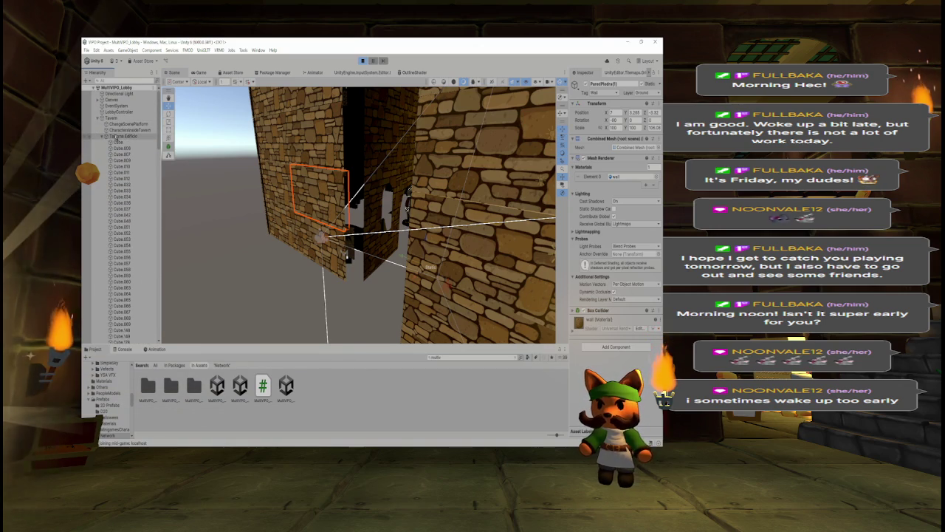
left_click(103, 136)
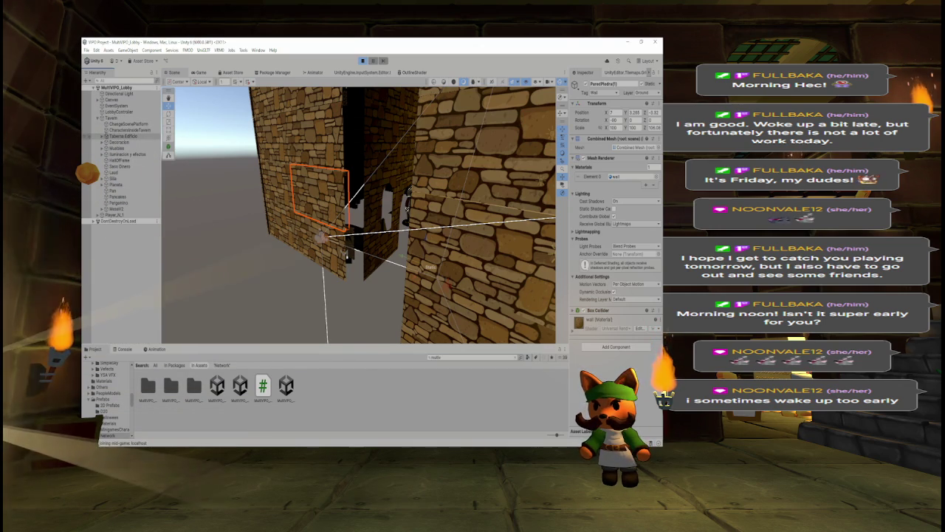
left_click(111, 117)
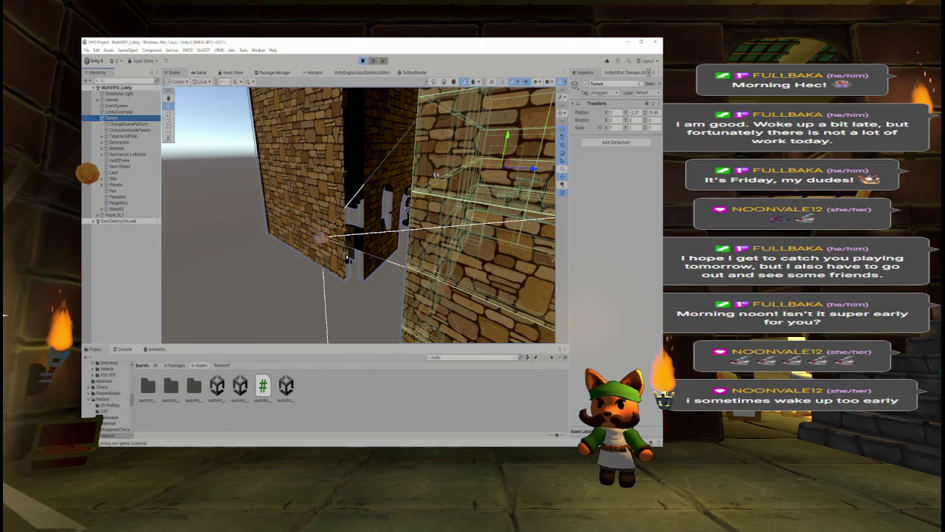
left_click_drag(528, 168, 504, 174)
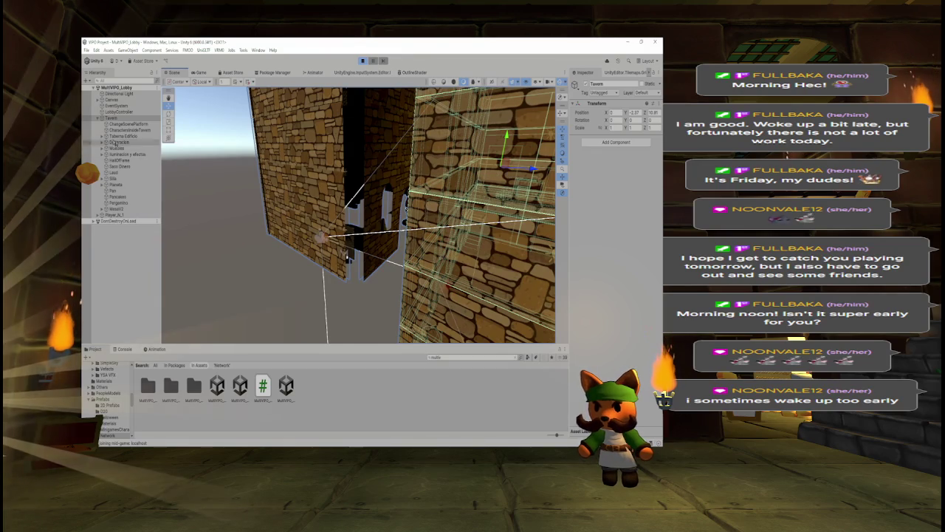
left_click(111, 117)
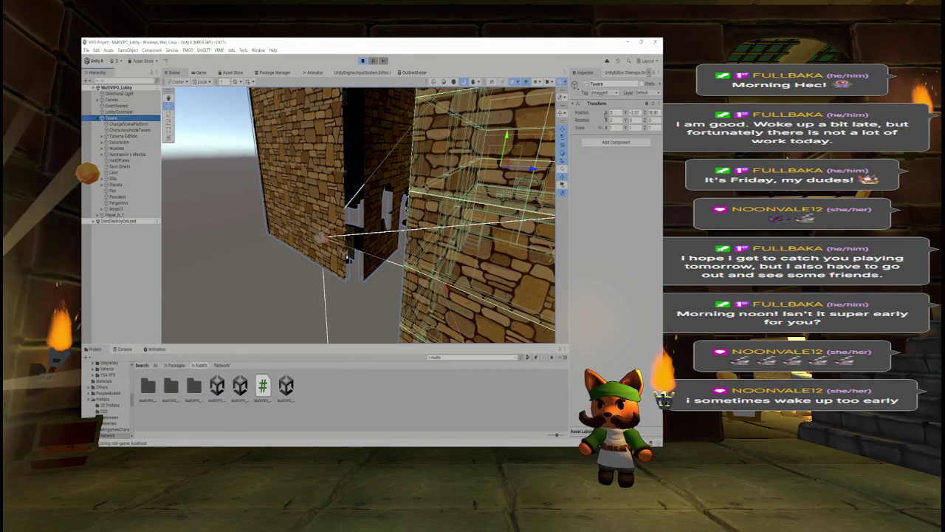
left_click_drag(606, 114, 598, 116)
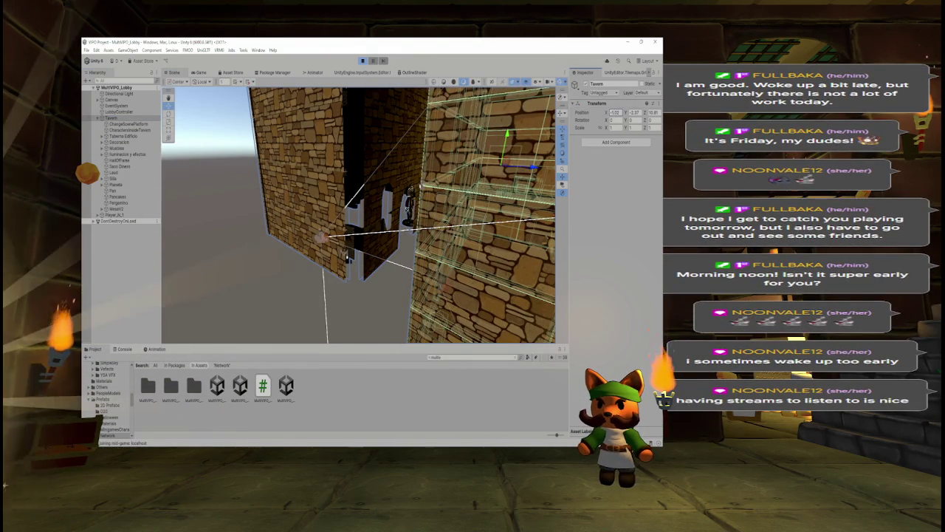
Step: Fly into the tavern toward a stone wall, then select Player_N_1 to inspect its settings
scroll(358, 215, "up", 10)
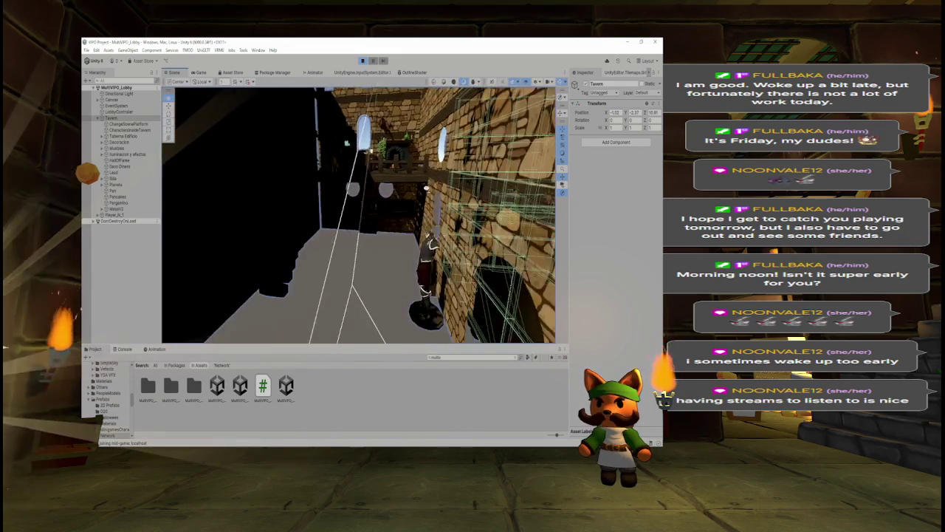
scroll(425, 189, "up", 10)
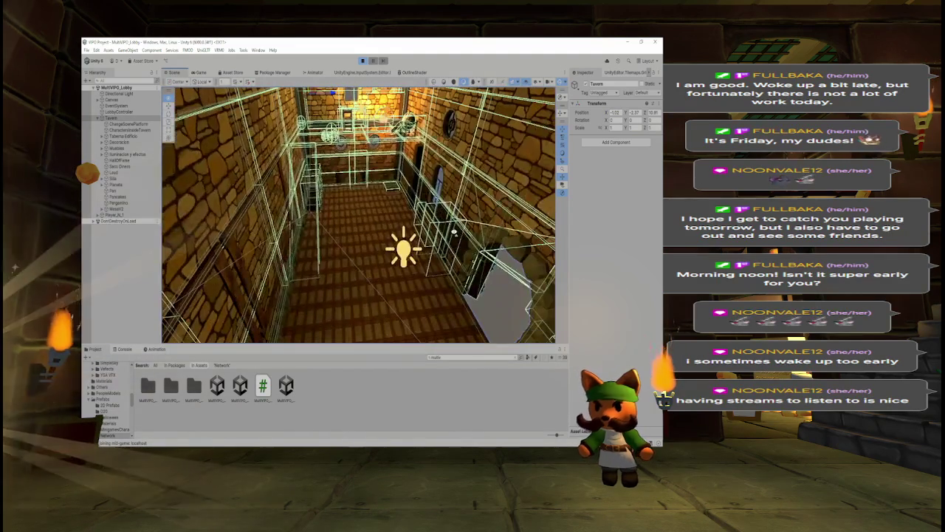
scroll(454, 232, "up", 10)
scroll(406, 211, "up", 8)
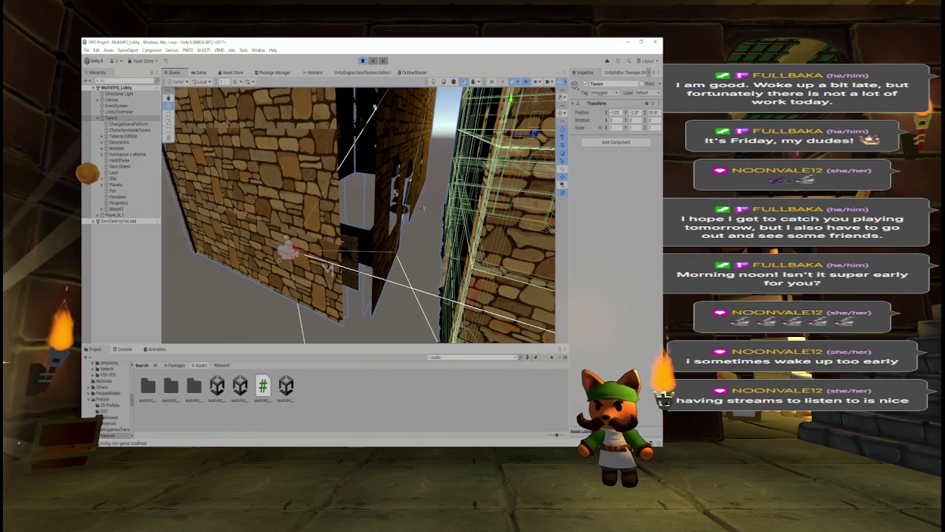
mouse_move(439, 198)
left_mouse_down()
mouse_move(441, 150)
mouse_move(572, 245)
mouse_move(332, 229)
left_mouse_up()
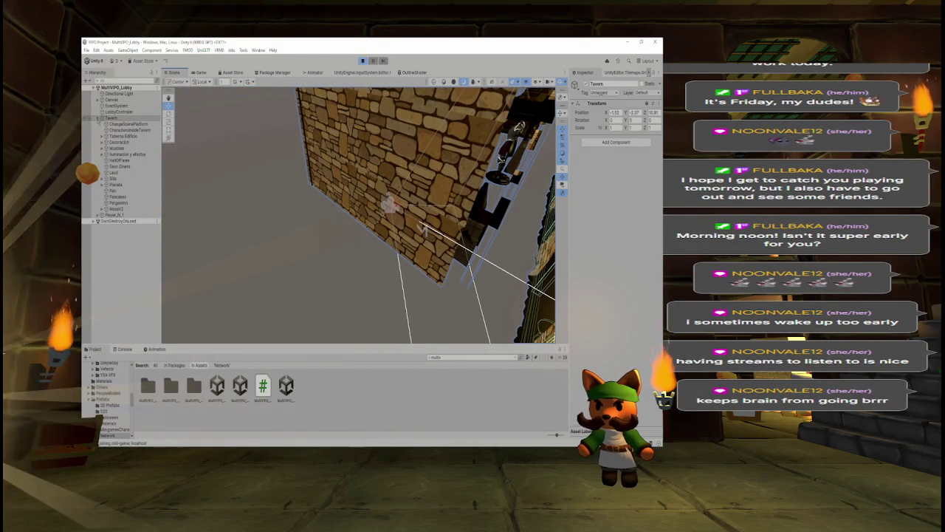
left_click(97, 119)
left_click(117, 123)
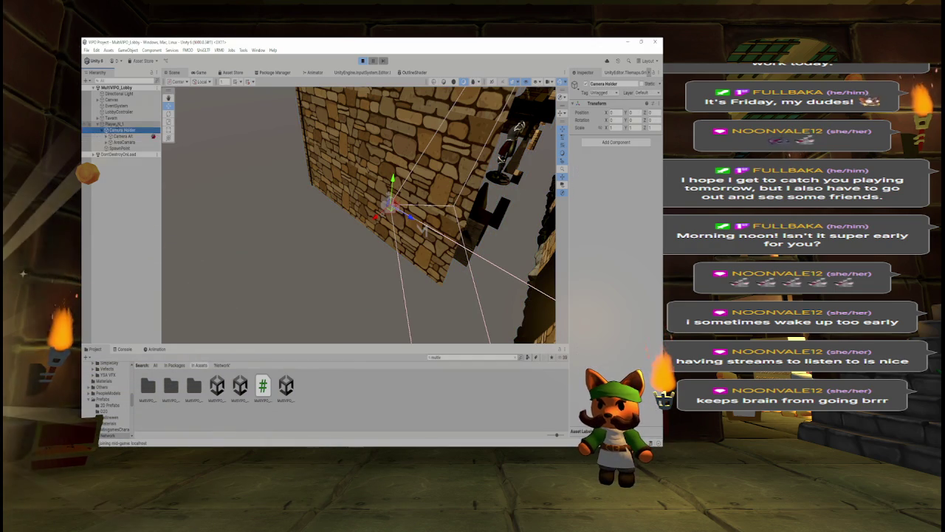
Step: Move Camera Alt out of Camera Holder to the root above Player_N_1, inspecting it from several angles
left_click(124, 142)
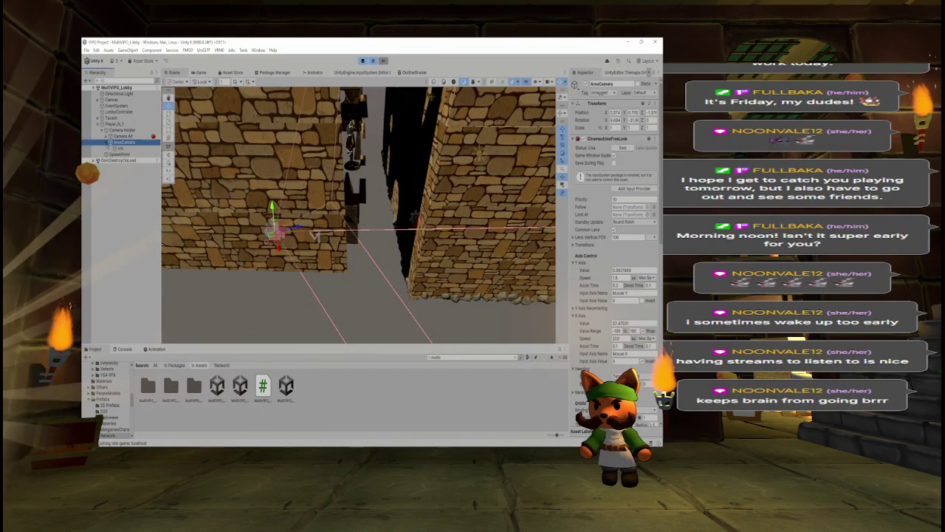
left_click(122, 142)
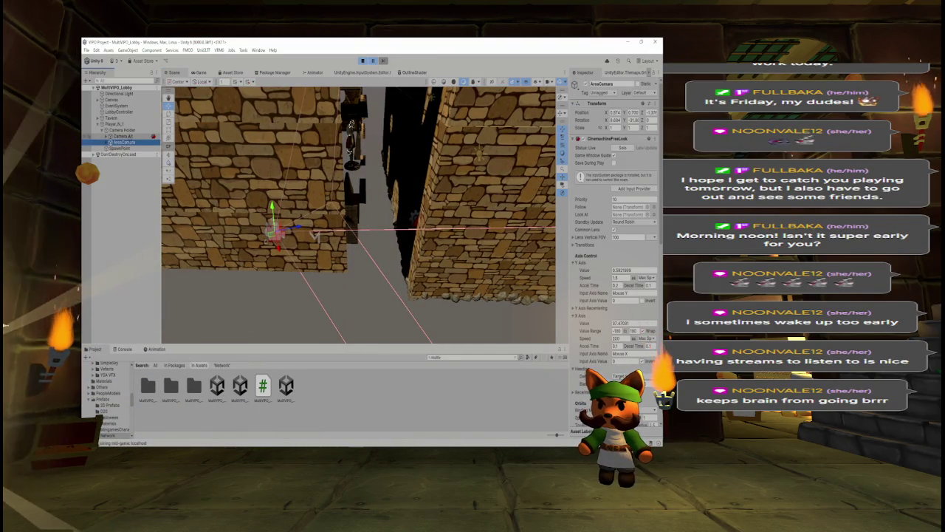
left_click(122, 136)
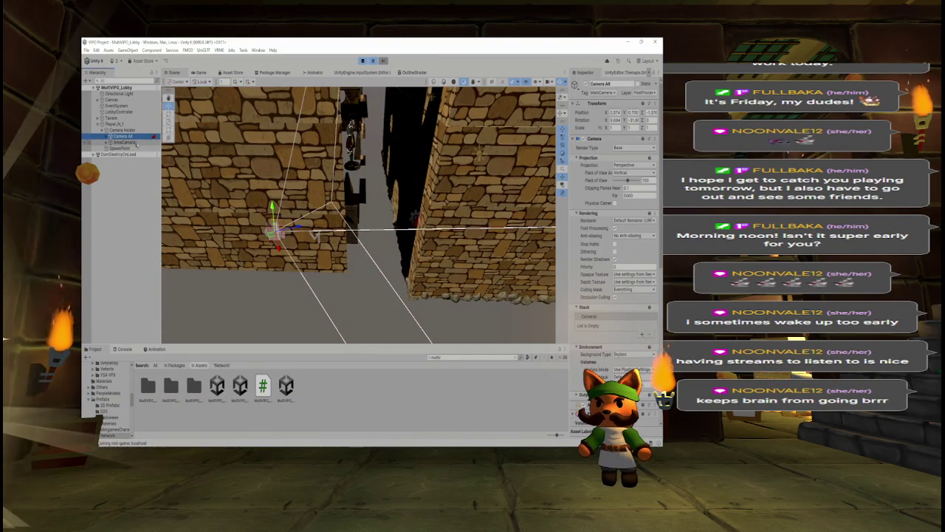
left_click_drag(358, 214, 325, 221)
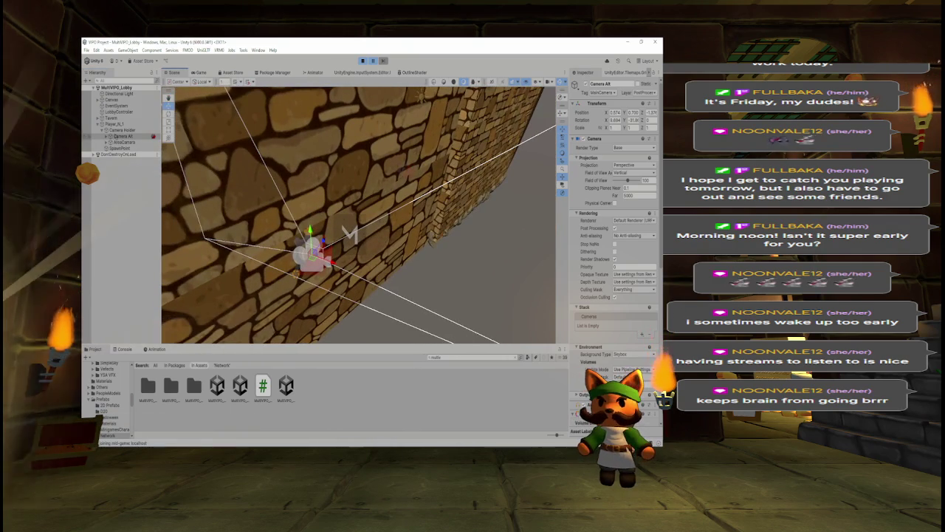
left_click_drag(119, 124, 117, 122)
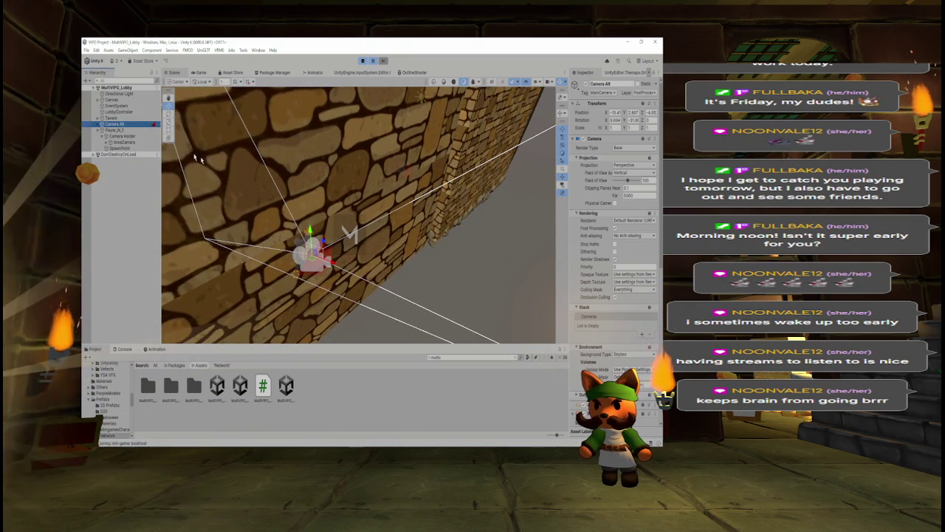
left_click_drag(358, 214, 361, 252)
left_click_drag(377, 201, 384, 198)
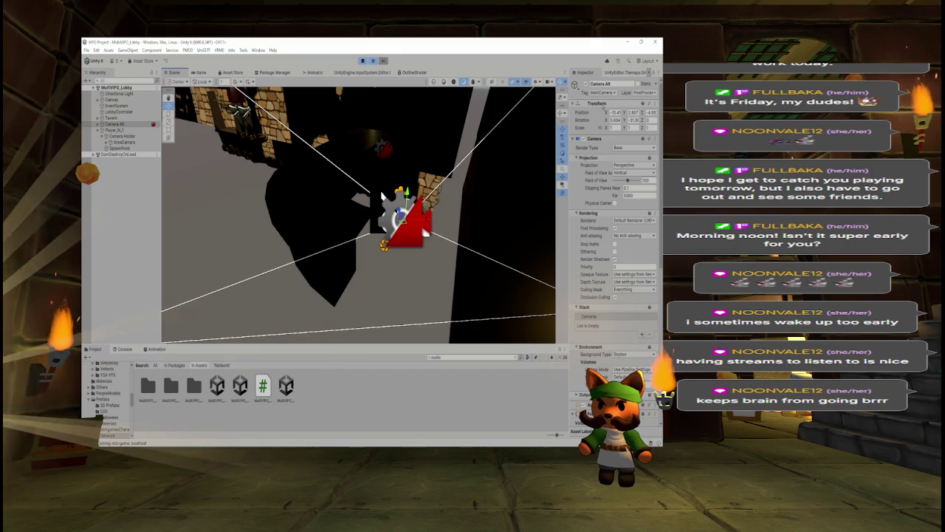
Step: Copy Camera Alt's Transform component, then stop play mode
right_click(601, 108)
mouse_move(601, 162)
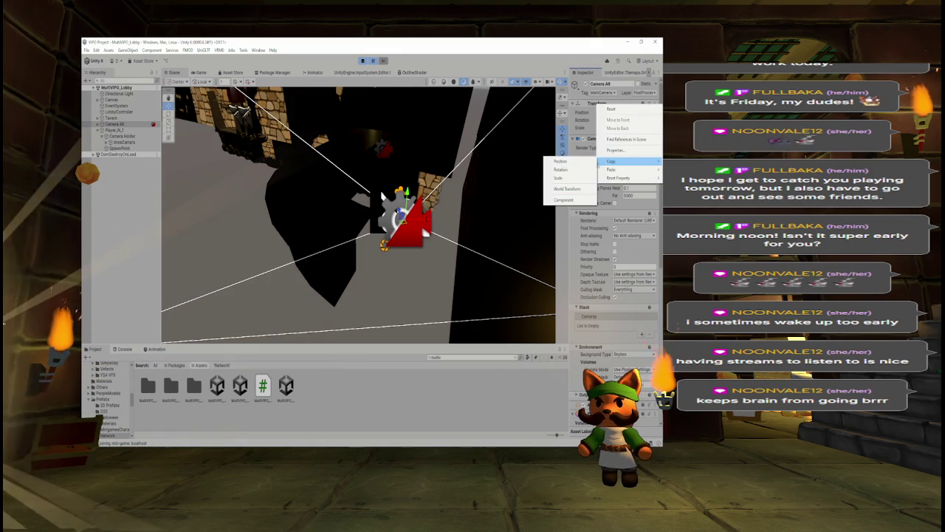
left_click(575, 200)
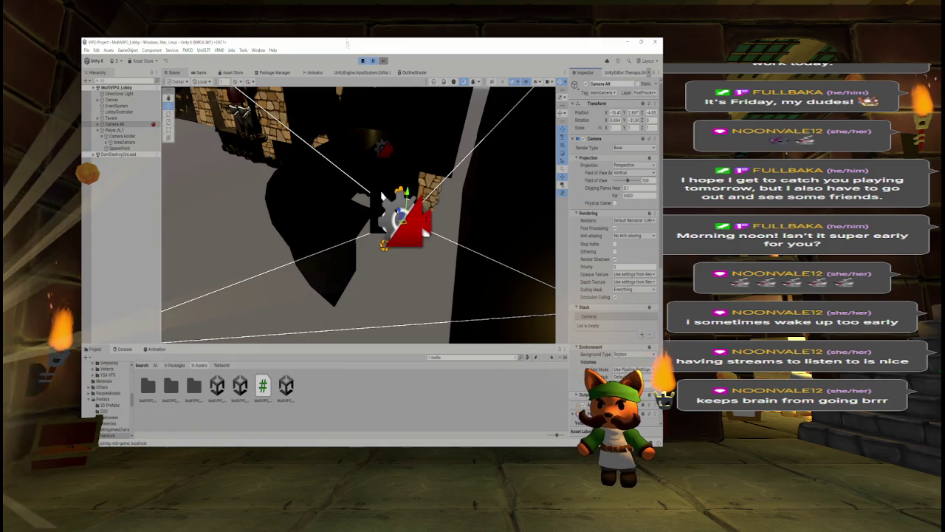
left_click(362, 62)
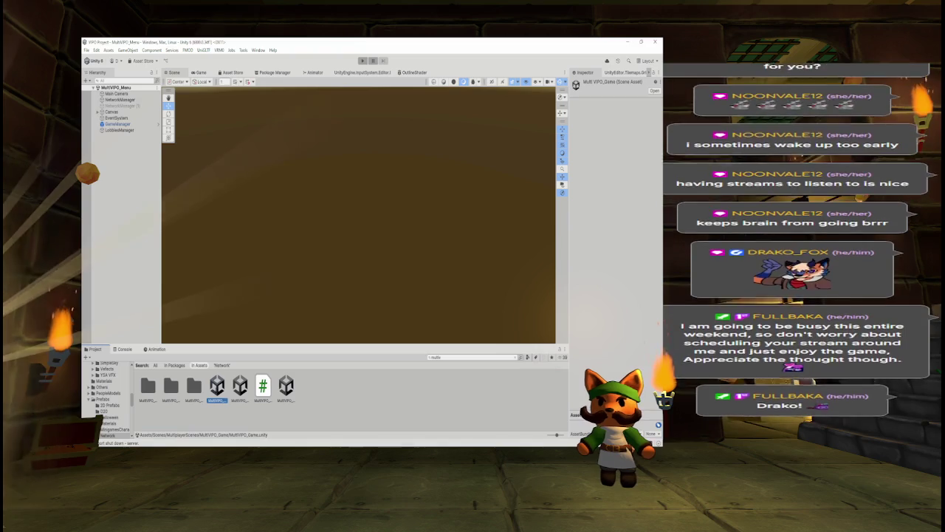
Step: Open MultiVPO_Lobby from the Project panel, checking the Game view along the way
left_click(217, 386)
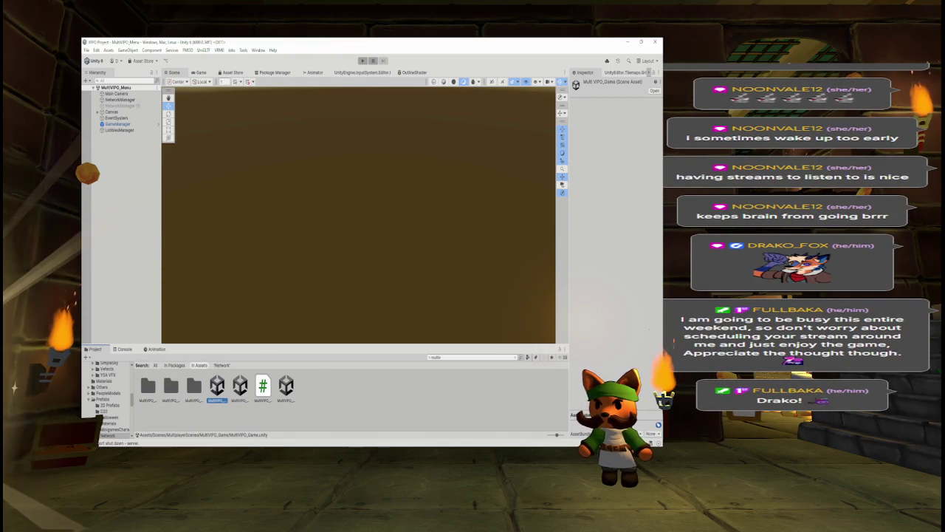
left_click(201, 72)
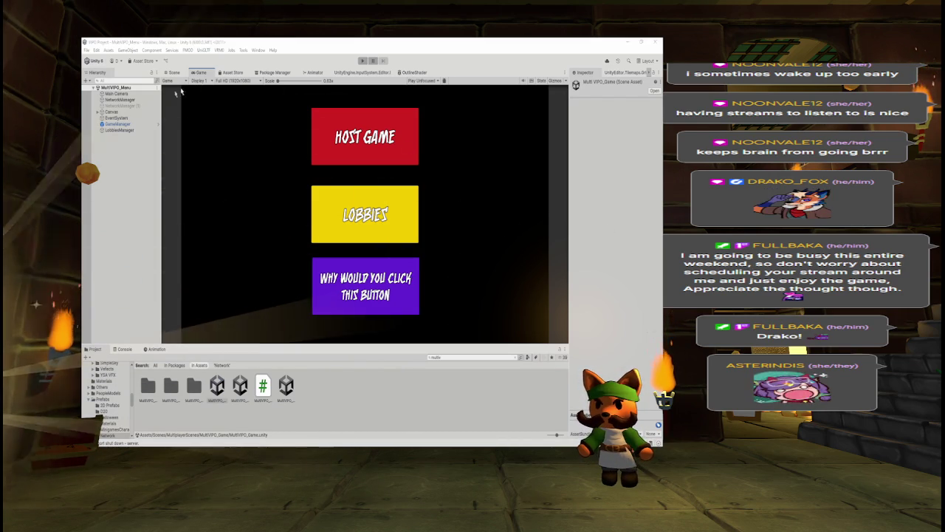
left_click(240, 385)
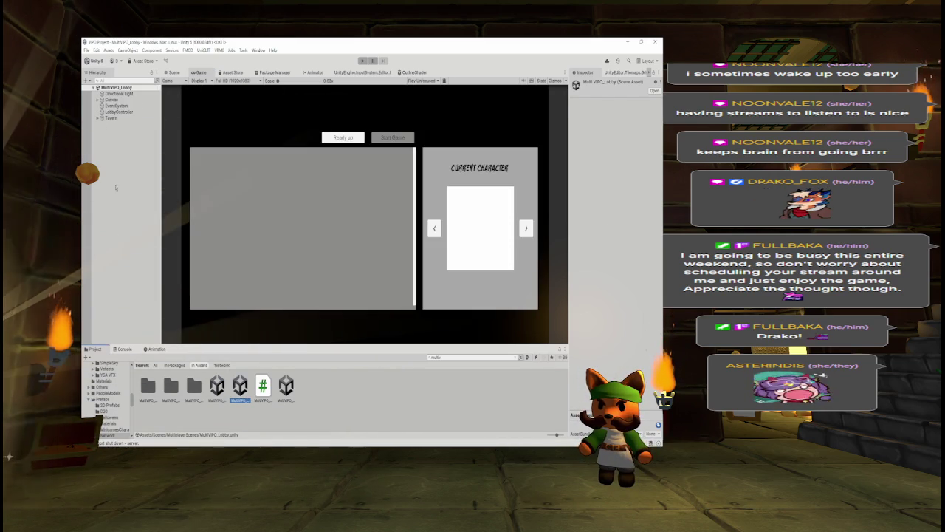
Step: Create a new Camera named Camera and paste Camera Alt's transform values onto it
right_click(125, 172)
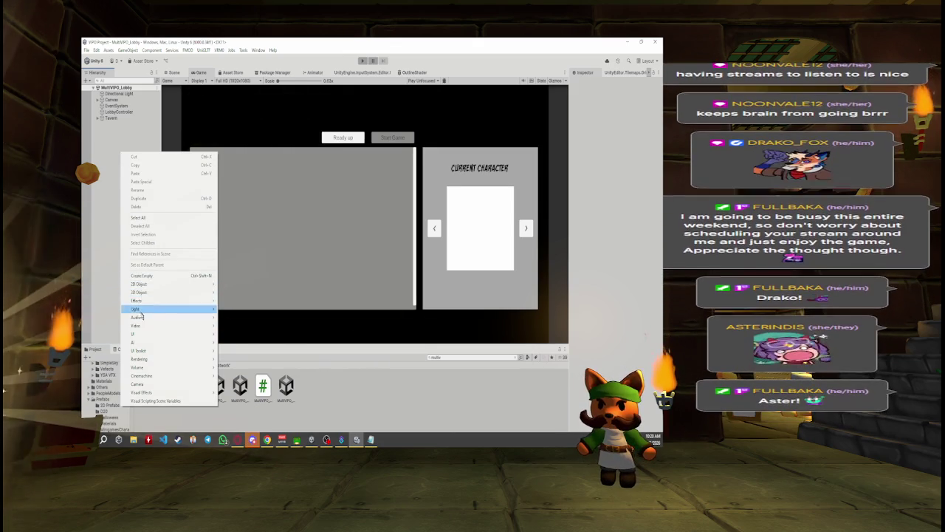
left_click(137, 384)
key("Return")
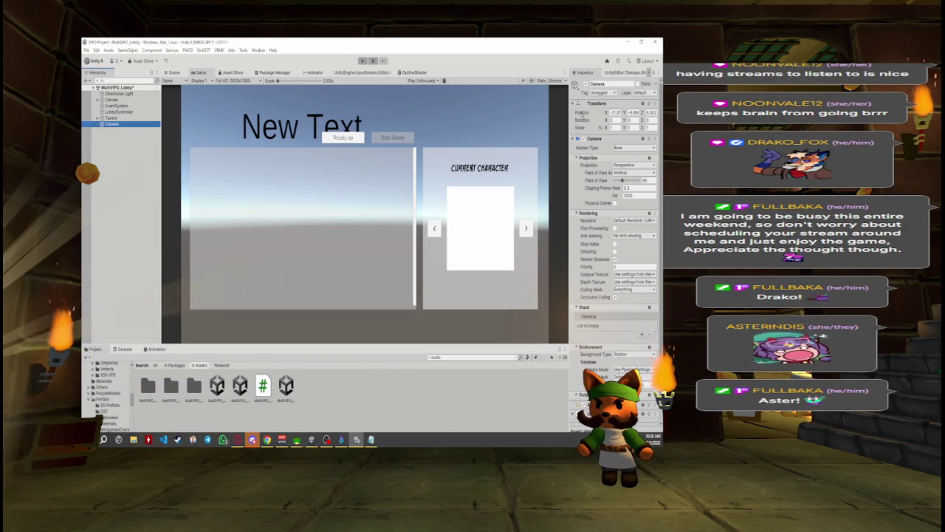
right_click(601, 103)
mouse_move(610, 170)
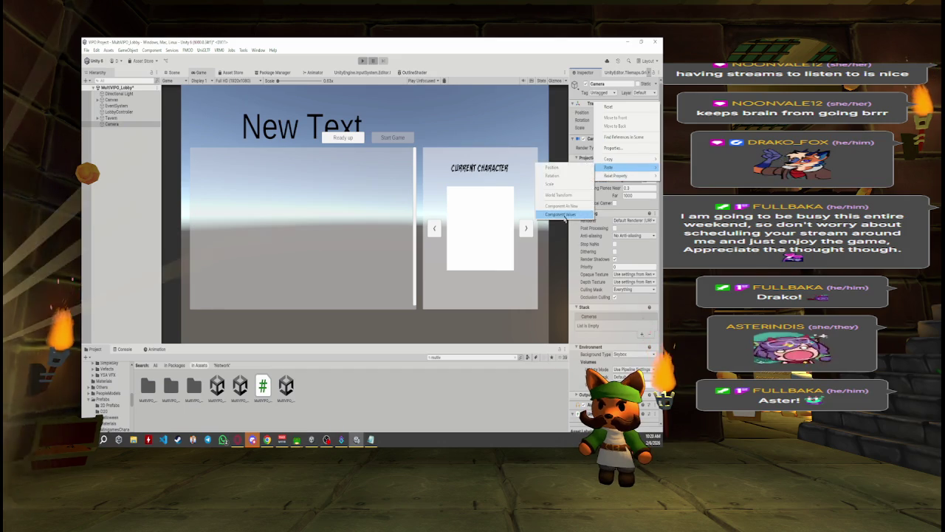
left_click(560, 214)
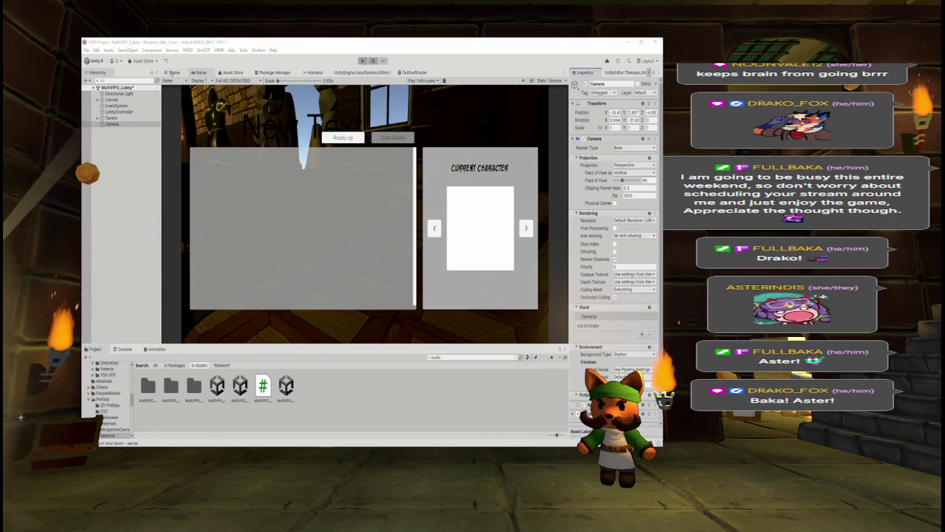
left_click(171, 72)
Step: Select the Tavern set and shift it behind the new lobby camera
left_click_drag(280, 210, 308, 189)
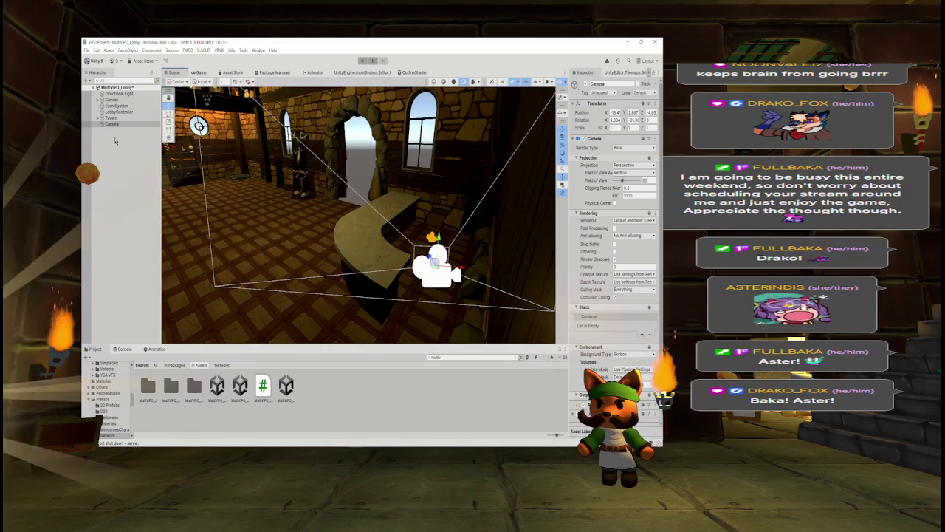
left_click(110, 118)
left_click_drag(354, 214, 222, 219)
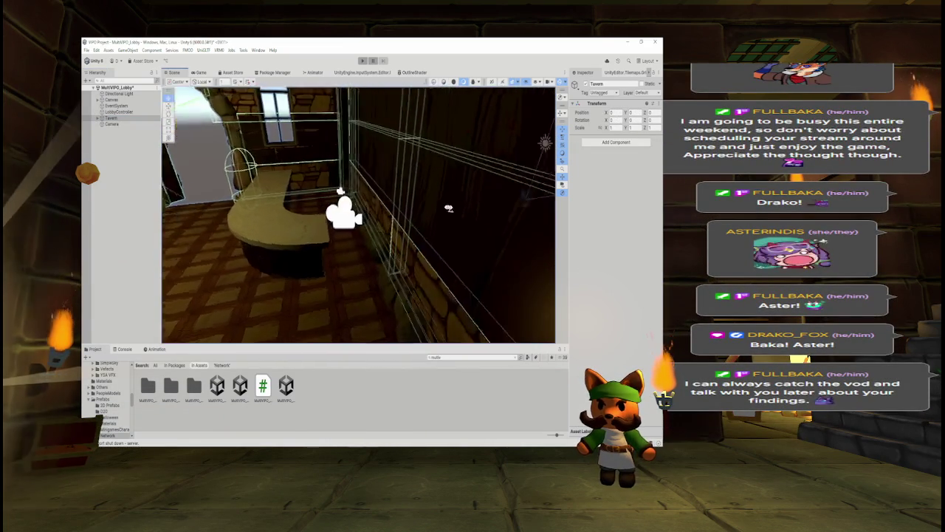
left_click_drag(472, 207, 419, 197)
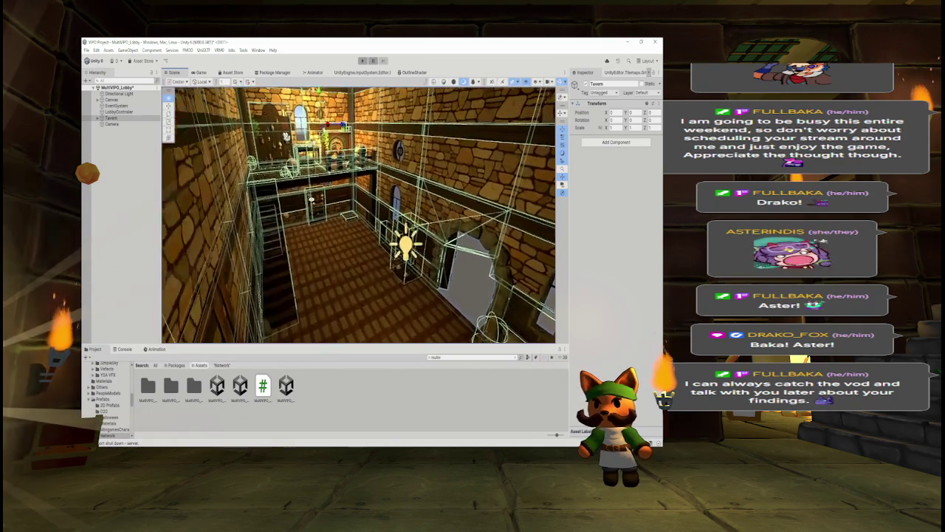
left_click_drag(419, 197, 411, 196)
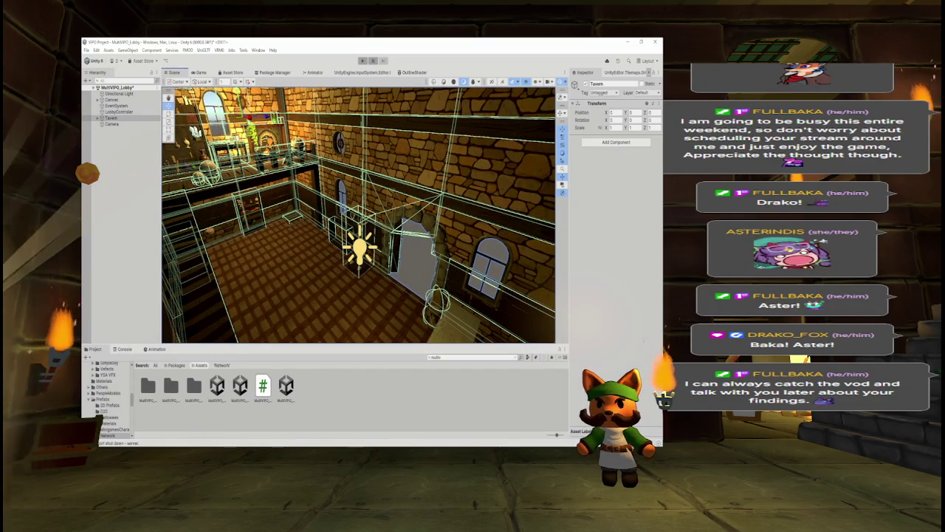
mouse_move(410, 196)
left_mouse_down()
mouse_move(411, 176)
mouse_move(401, 192)
left_mouse_up()
Step: Move Tavern further and lower it, checking the framing behind the lobby UI in the Game view
left_click(199, 74)
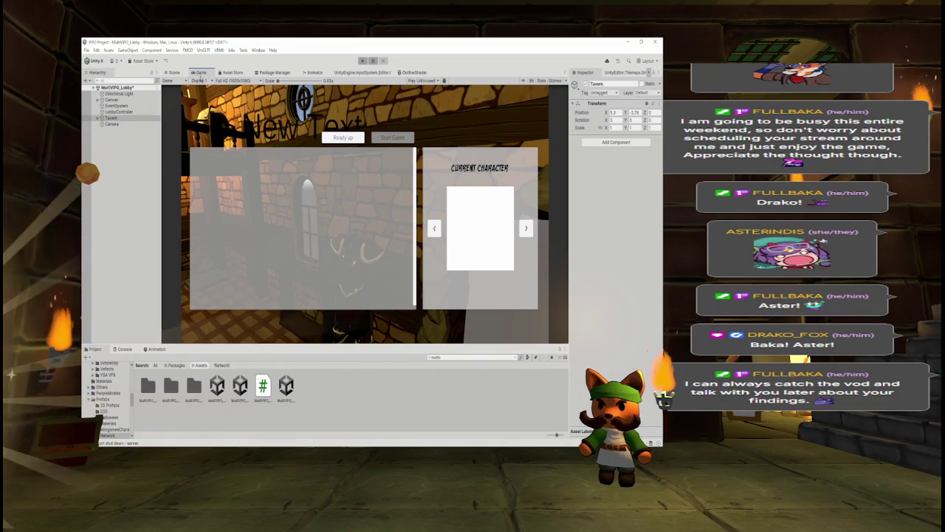
left_click(175, 72)
mouse_move(347, 280)
left_mouse_down()
mouse_move(340, 285)
mouse_move(200, 62)
left_mouse_up()
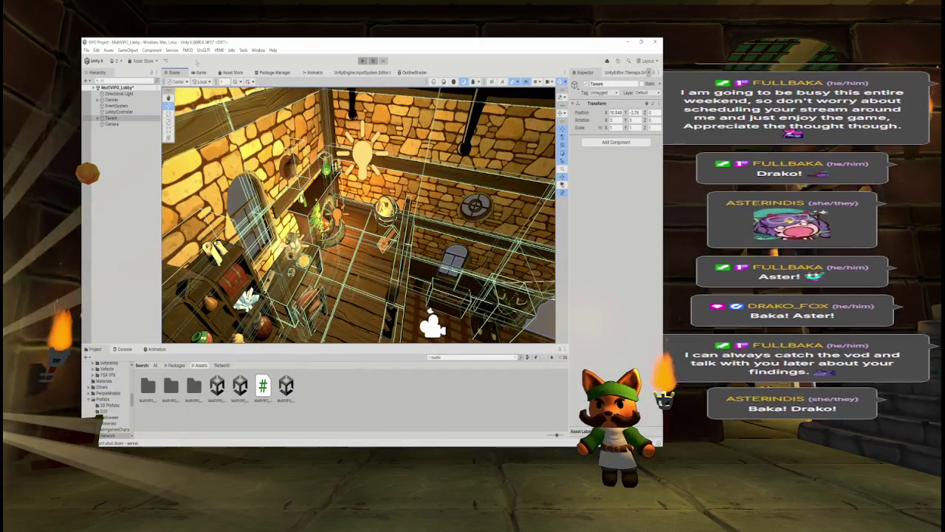
left_click(200, 72)
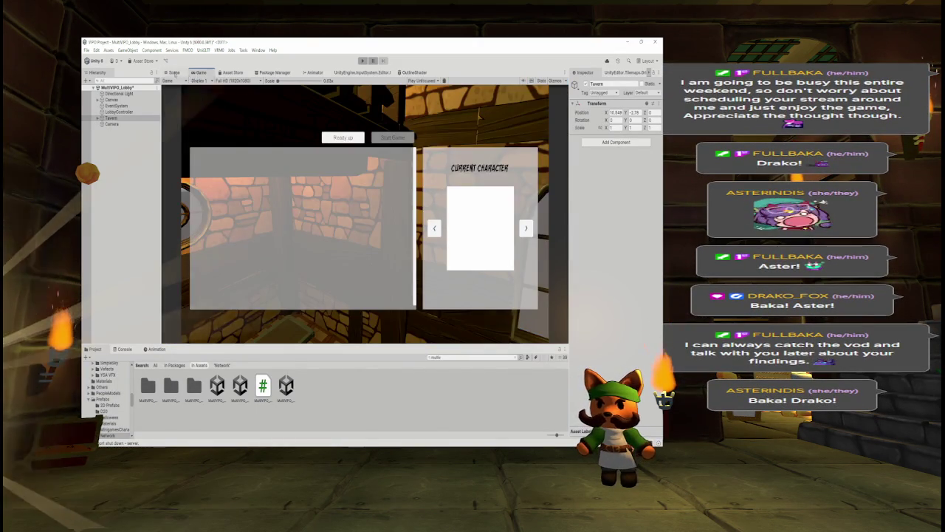
left_click(175, 72)
mouse_move(354, 214)
left_mouse_down()
mouse_move(280, 236)
mouse_move(295, 233)
left_mouse_up()
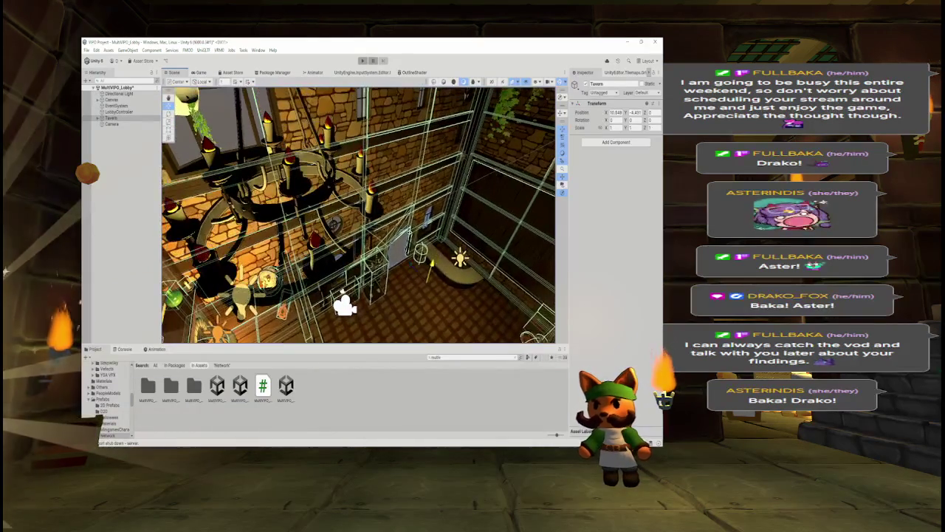
left_click(200, 73)
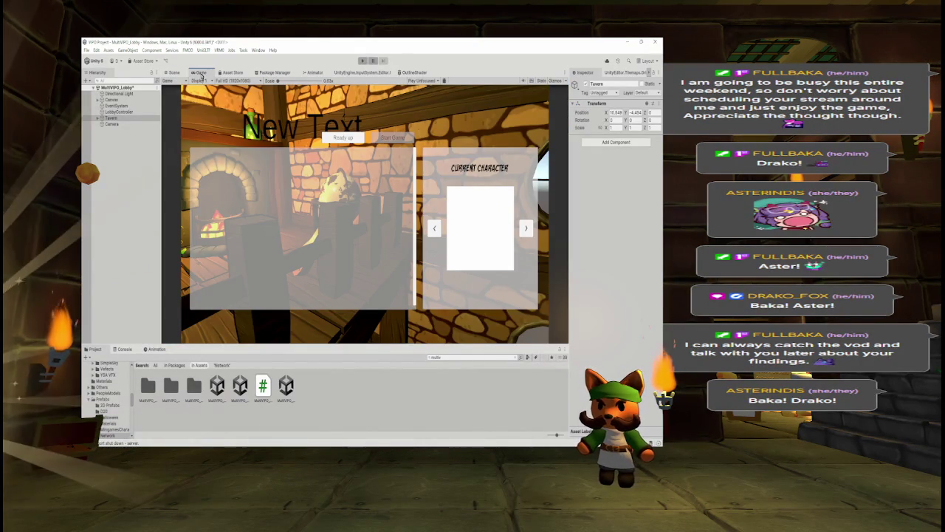
left_click(175, 72)
Step: Fine-tune Tavern's position behind the lobby UI, then rotate it with the Rotate tool
mouse_move(355, 214)
left_mouse_down()
mouse_move(318, 203)
mouse_move(273, 223)
left_mouse_up()
left_click(200, 72)
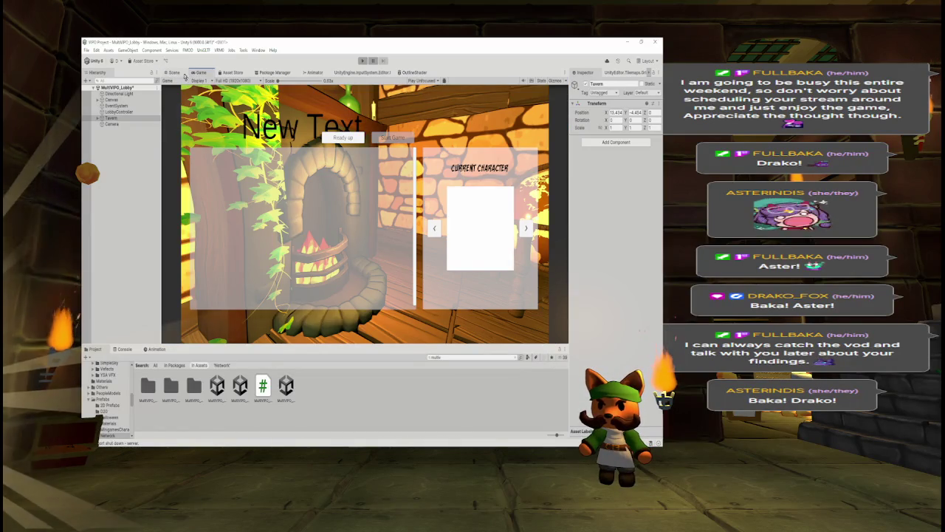
left_click(175, 72)
left_click_drag(354, 214, 333, 218)
left_click(200, 72)
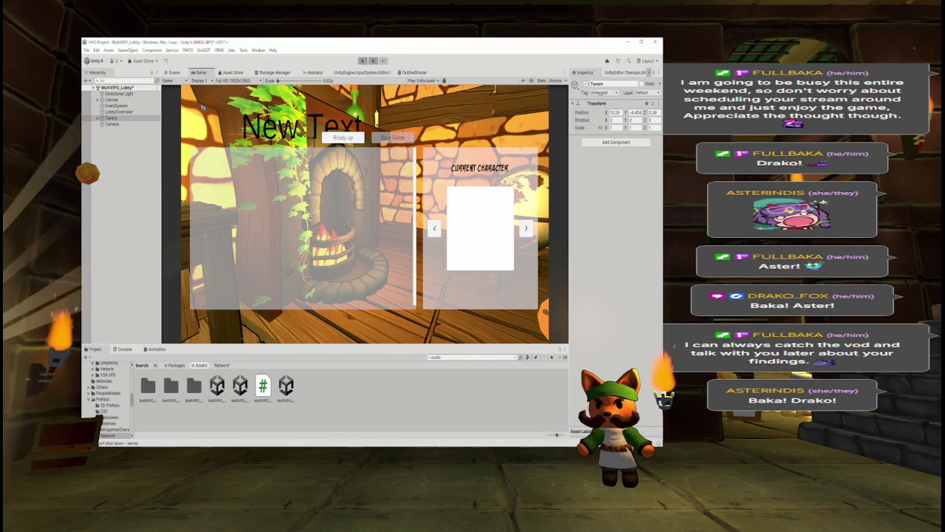
left_click(173, 73)
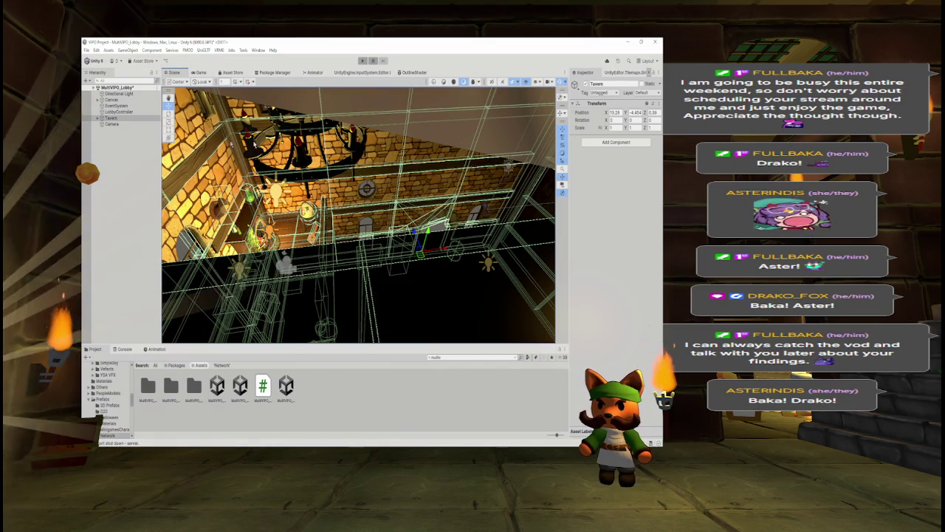
key("e")
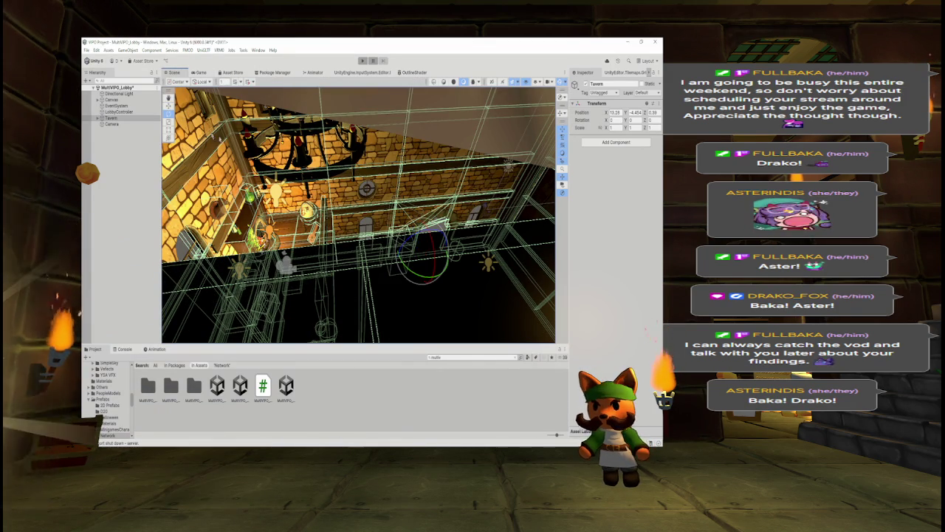
left_click_drag(433, 268, 414, 259)
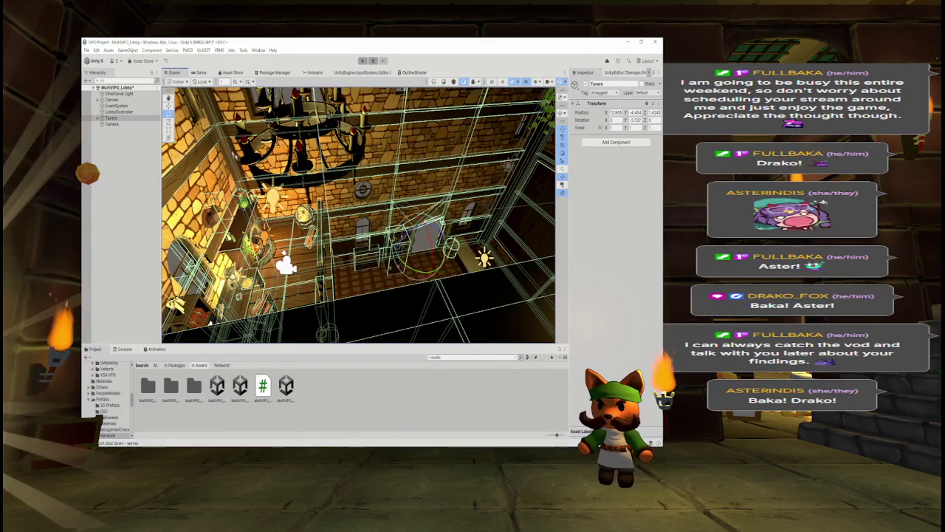
Step: Adjust the Tavern's X position and X/Y rotation (about -4.1° on Y) so the fireplace sits behind the lobby UI in the Game view
left_click(200, 72)
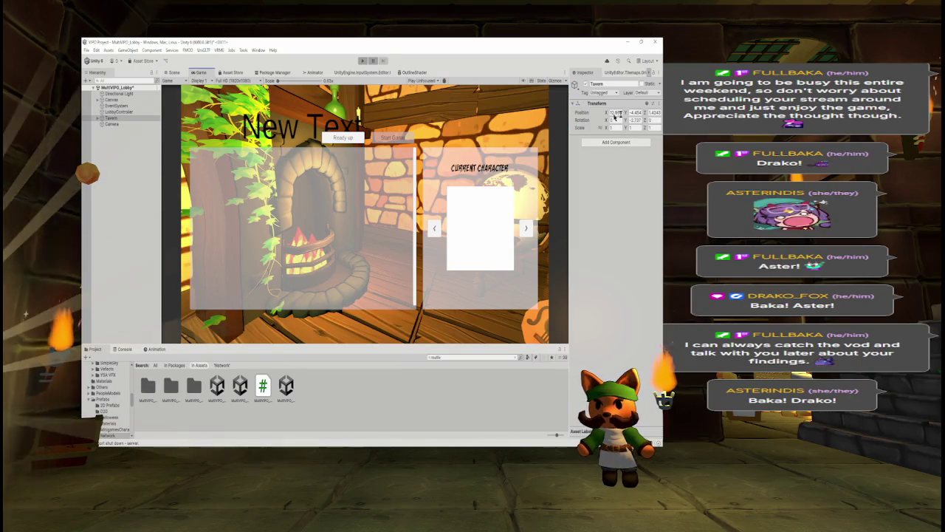
mouse_move(627, 121)
left_mouse_down()
mouse_move(633, 127)
mouse_move(600, 129)
left_mouse_up()
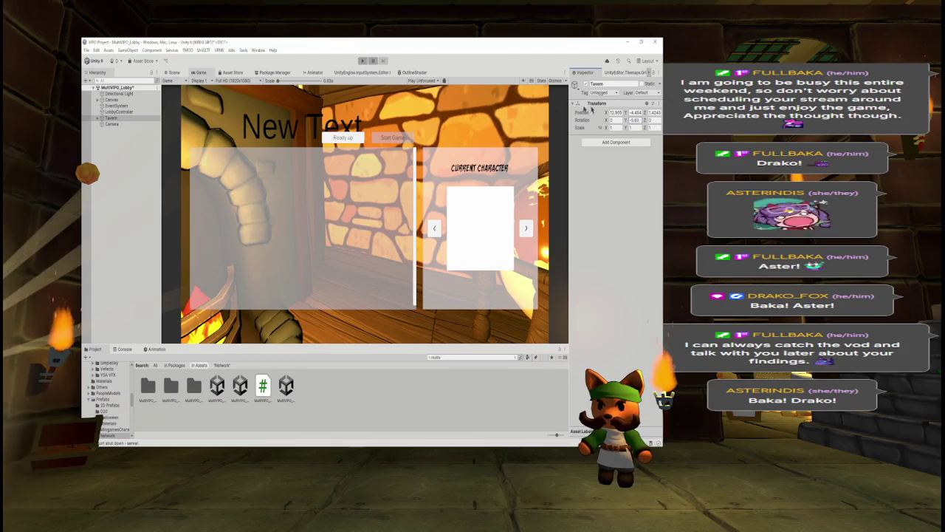
mouse_move(606, 113)
left_mouse_down()
mouse_move(650, 112)
mouse_move(605, 113)
left_mouse_up()
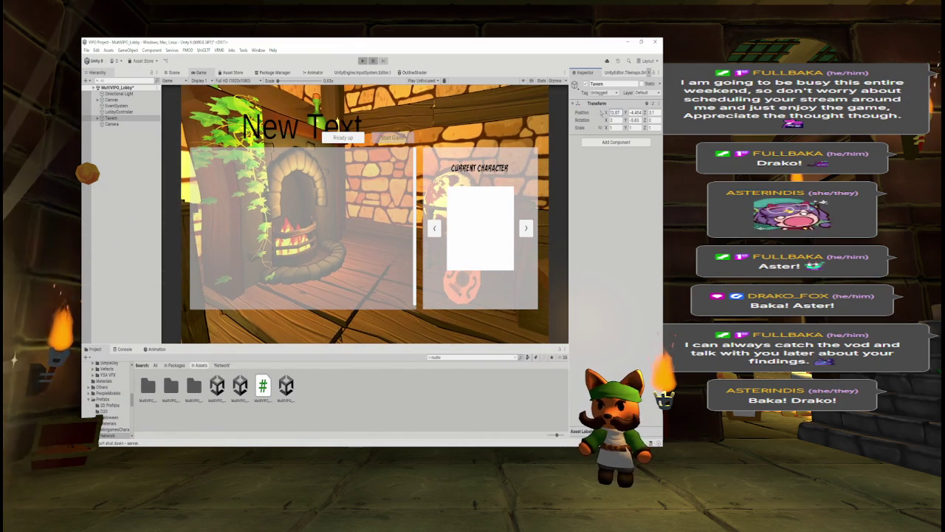
left_click(612, 111)
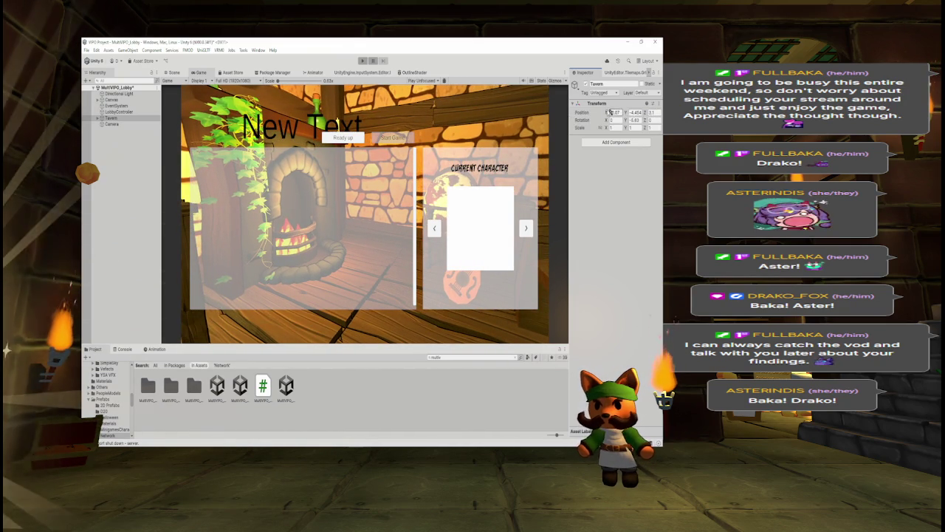
left_click_drag(606, 120, 599, 123)
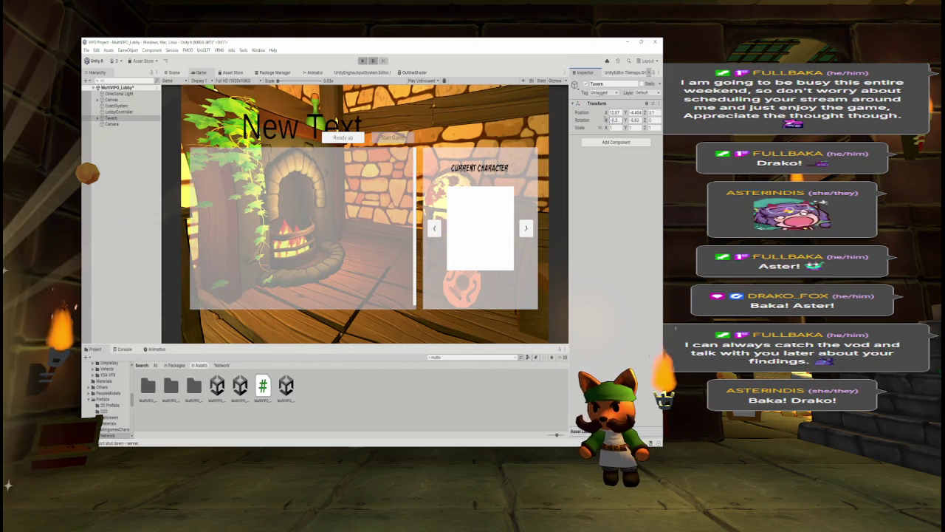
mouse_move(633, 116)
left_mouse_down()
mouse_move(647, 122)
mouse_move(632, 127)
mouse_move(644, 118)
left_mouse_up()
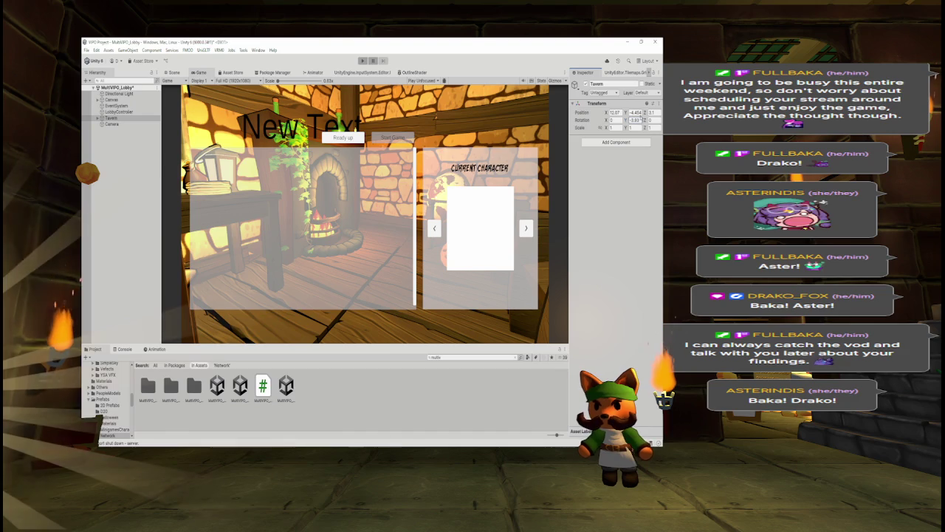
left_click_drag(644, 112, 649, 112)
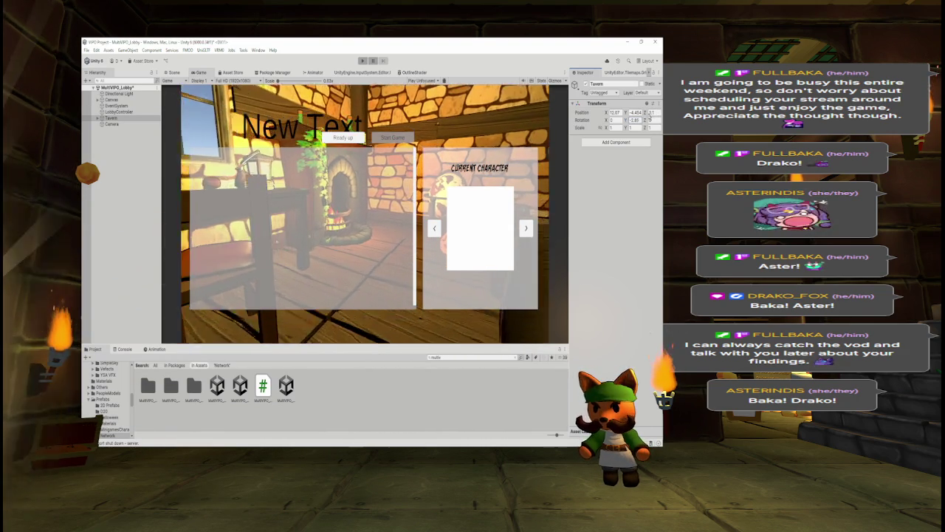
left_click_drag(625, 119, 629, 120)
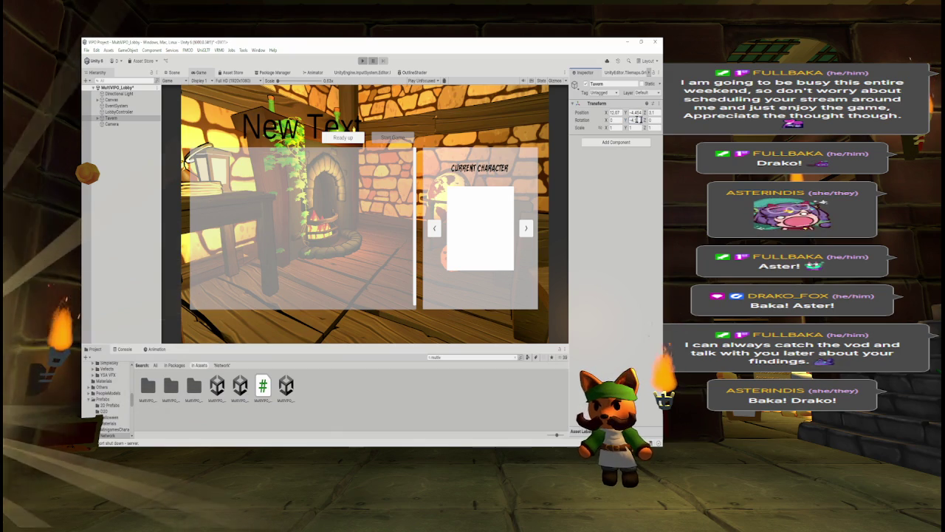
left_click(172, 73)
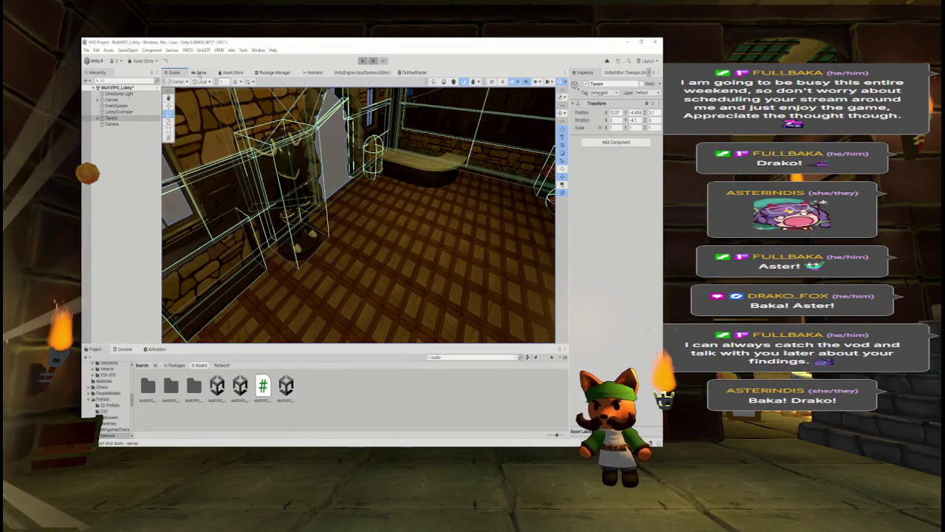
Step: Delete the armor mannequin from the tavern
left_click(332, 203)
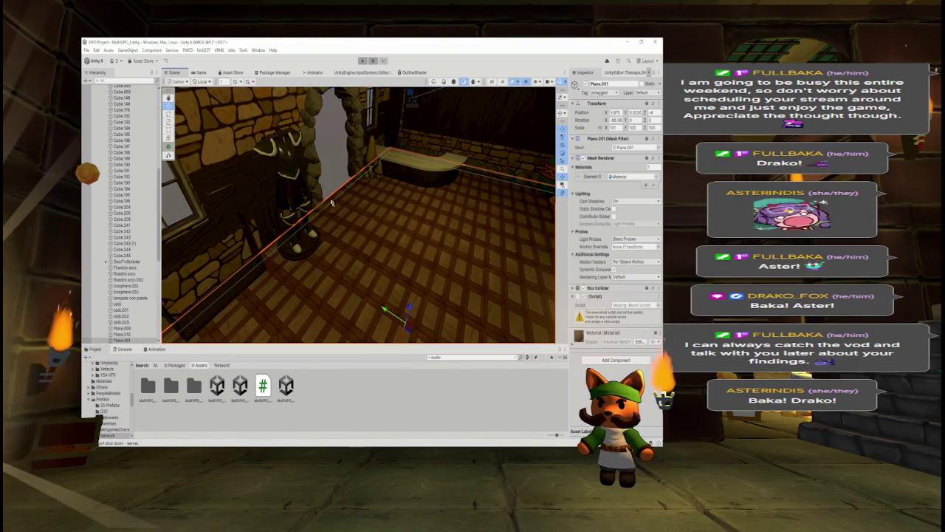
left_click(285, 152)
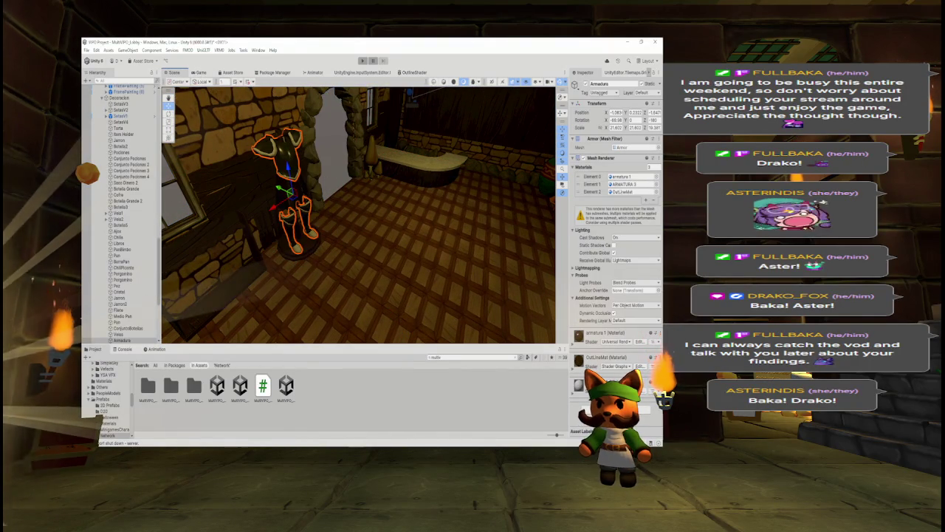
key("Delete")
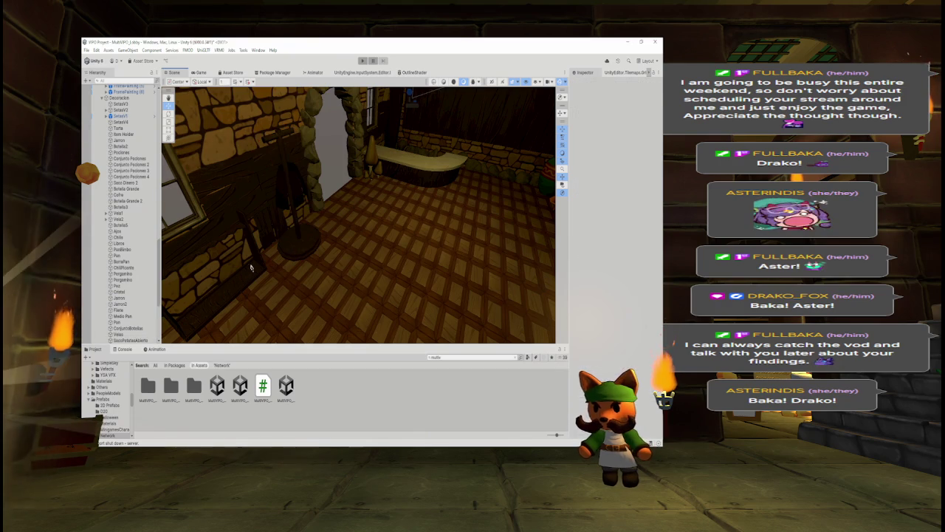
key("ctrl+z")
key("ctrl+z")
key("ctrl+z")
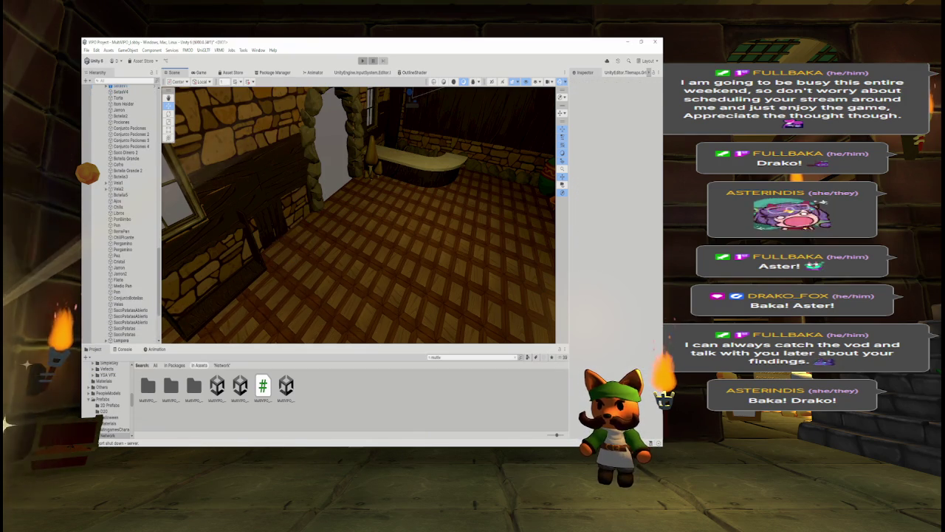
Step: Delete the barrel cage and a neighbouring prop beside it
scroll(332, 208, "down", 2)
mouse_move(436, 201)
left_mouse_down()
mouse_move(473, 201)
mouse_move(443, 220)
mouse_move(498, 222)
mouse_move(422, 263)
mouse_move(392, 243)
mouse_move(466, 274)
left_mouse_up()
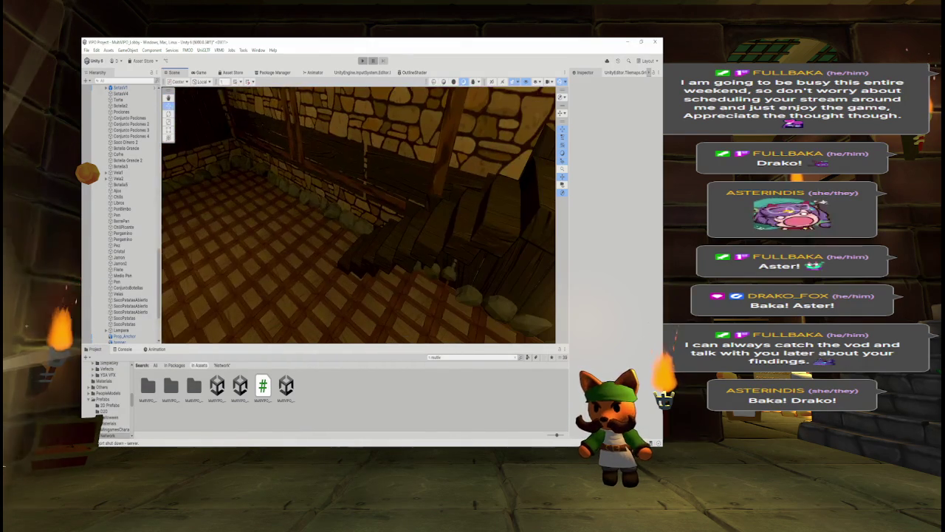
left_click(450, 207)
mouse_move(449, 207)
left_mouse_down()
mouse_move(382, 247)
mouse_move(517, 252)
left_mouse_up()
left_click(407, 203)
key("Delete")
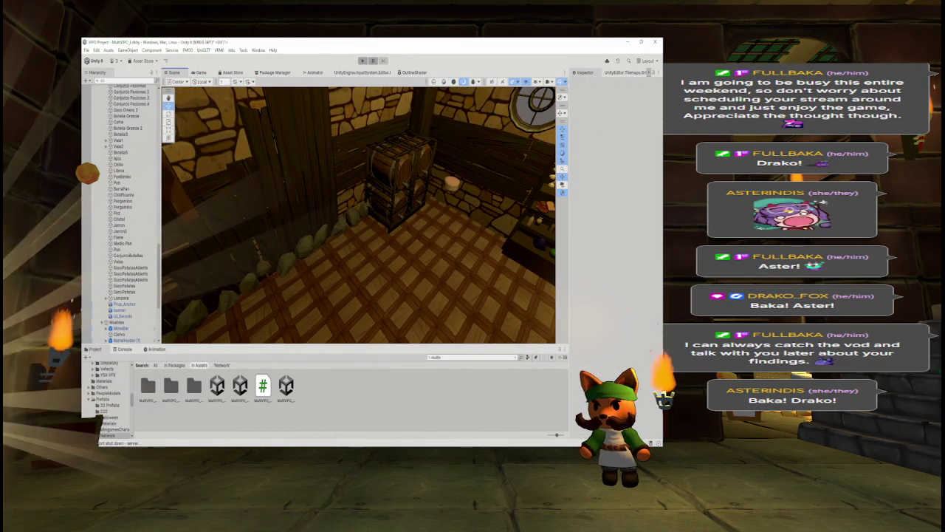
left_click(408, 204)
key("Delete")
Step: Delete the bottle shelf and the object next to it
left_click(447, 186)
mouse_move(448, 185)
left_mouse_down()
mouse_move(429, 204)
mouse_move(391, 203)
left_mouse_up()
left_click(417, 196)
key("Delete")
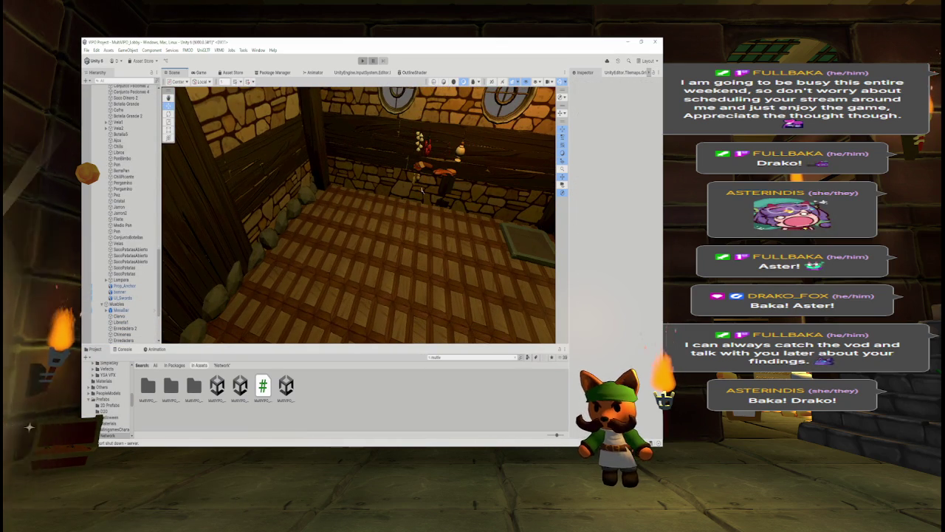
left_click(458, 151)
key("Delete")
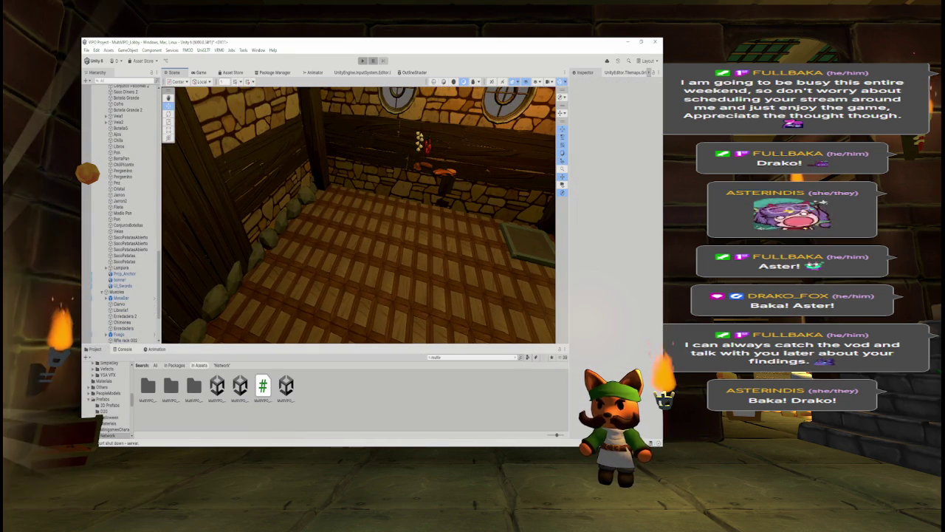
Step: Delete the Pez, Chilla and Ajos props from the back shelf
left_click(441, 173)
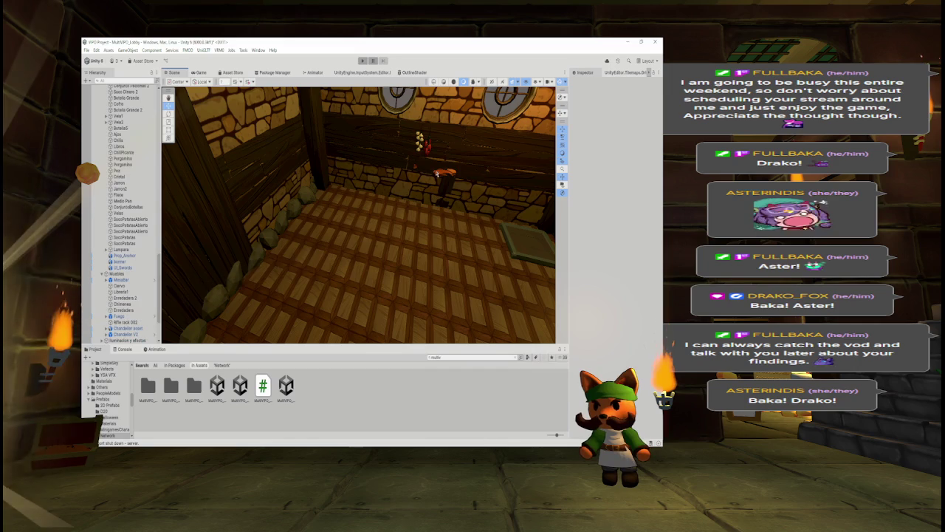
key("Delete")
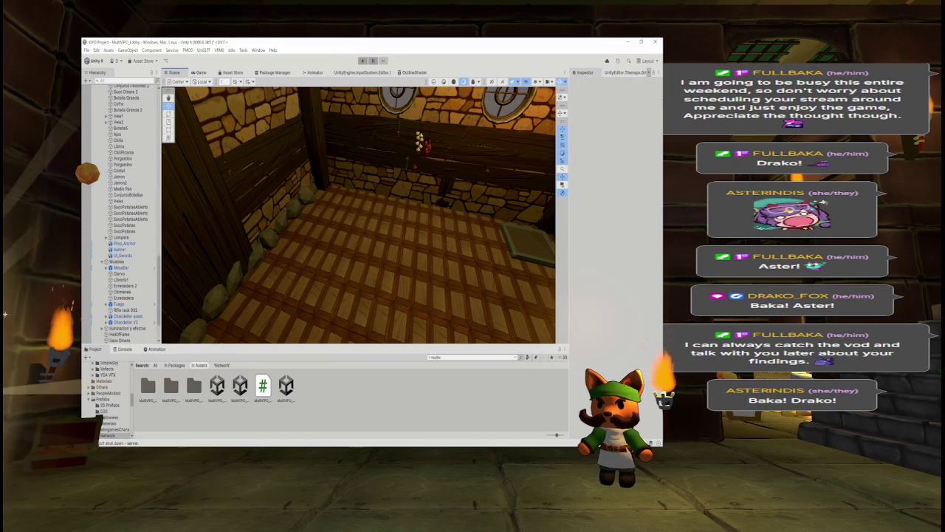
left_click(425, 146)
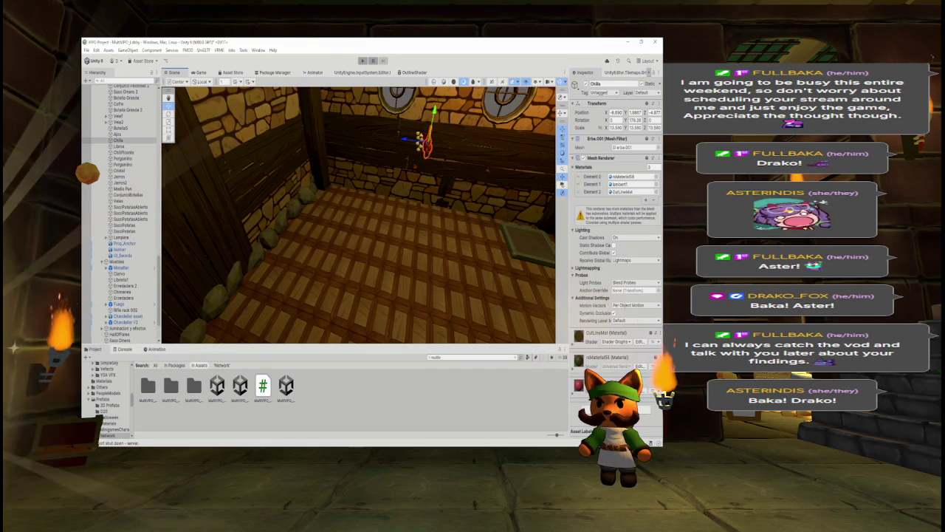
key("Delete")
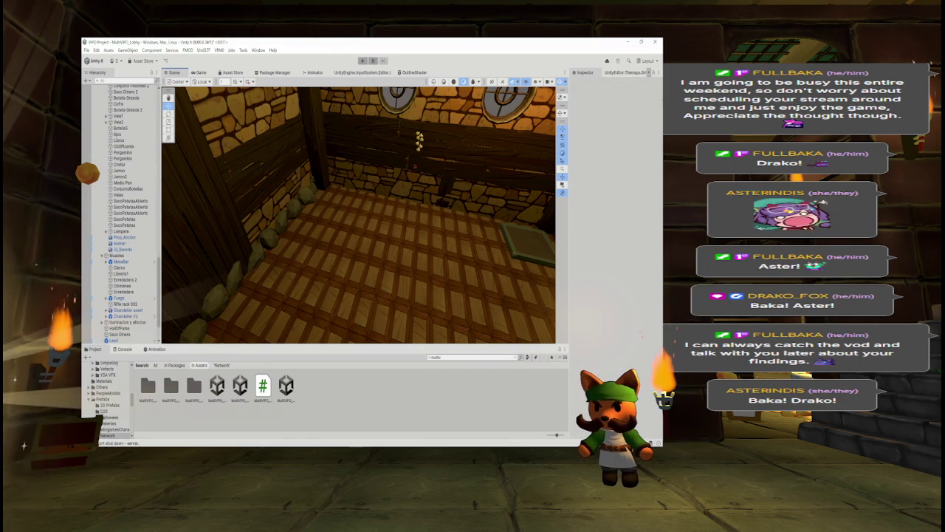
left_click(419, 142)
key("Delete")
Step: Delete a wall piece from the tavern
left_click(413, 163)
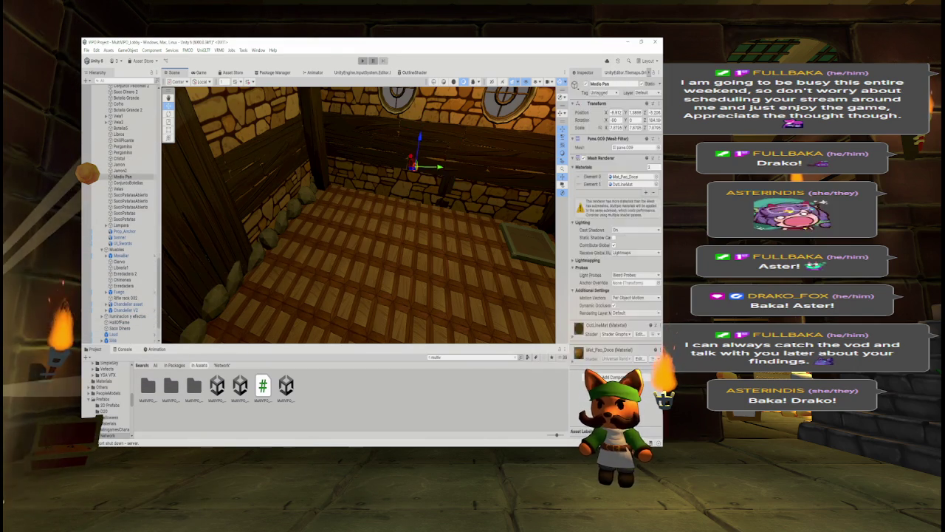
left_click(422, 200)
key("Delete")
mouse_move(413, 204)
left_mouse_down()
mouse_move(483, 194)
mouse_move(434, 170)
mouse_move(392, 165)
mouse_move(477, 165)
mouse_move(479, 156)
left_mouse_up()
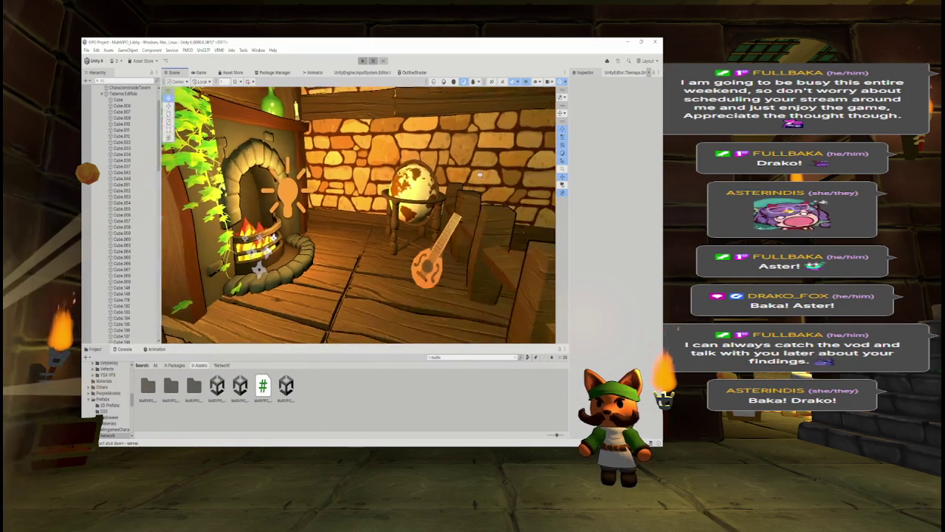
Step: Frame the HallOfFame wall board and delete it
scroll(479, 176, "up", 2)
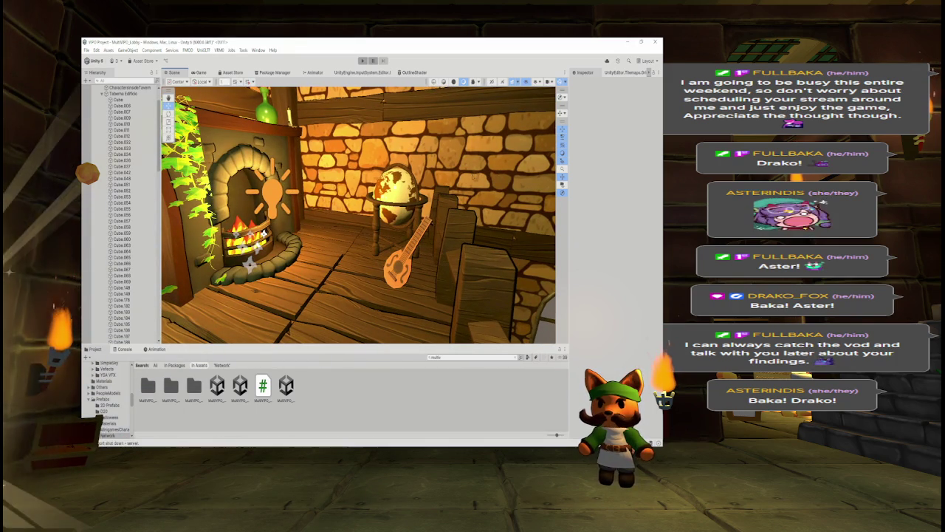
mouse_move(387, 200)
left_mouse_down()
mouse_move(513, 194)
mouse_move(490, 188)
left_mouse_up()
left_click(367, 220)
key("f")
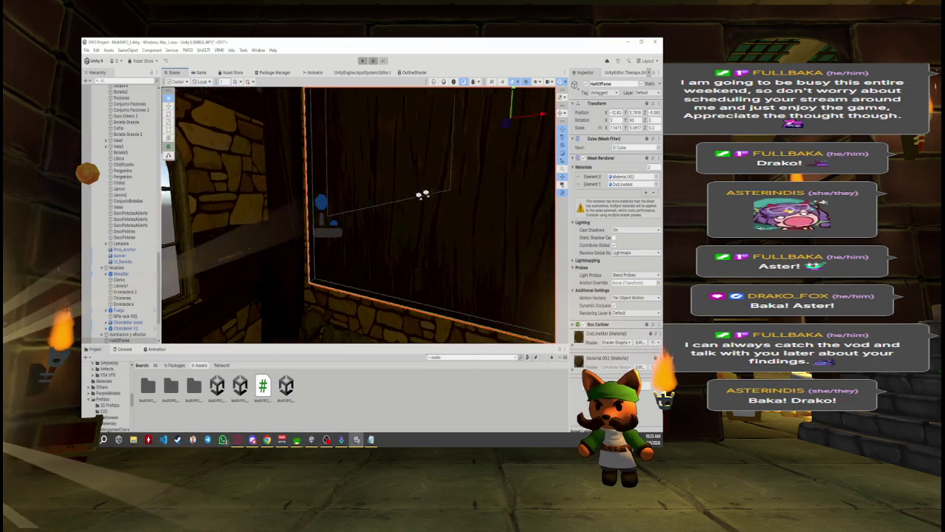
key("Delete")
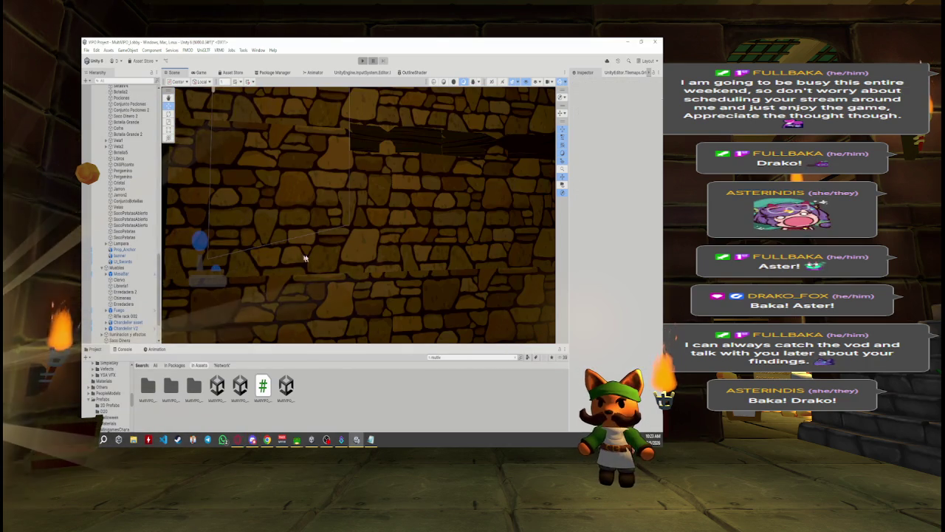
Step: Delete the wooden beam and two neighbouring stone wall pieces
left_click_drag(306, 258, 386, 236)
left_click(347, 185)
key("Delete")
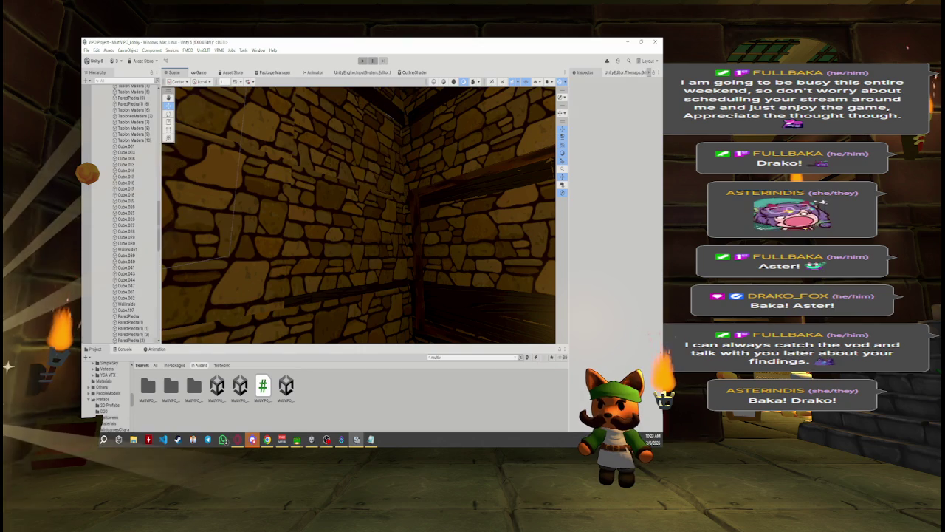
left_click(344, 221)
key("Delete")
left_click(229, 214)
key("Delete")
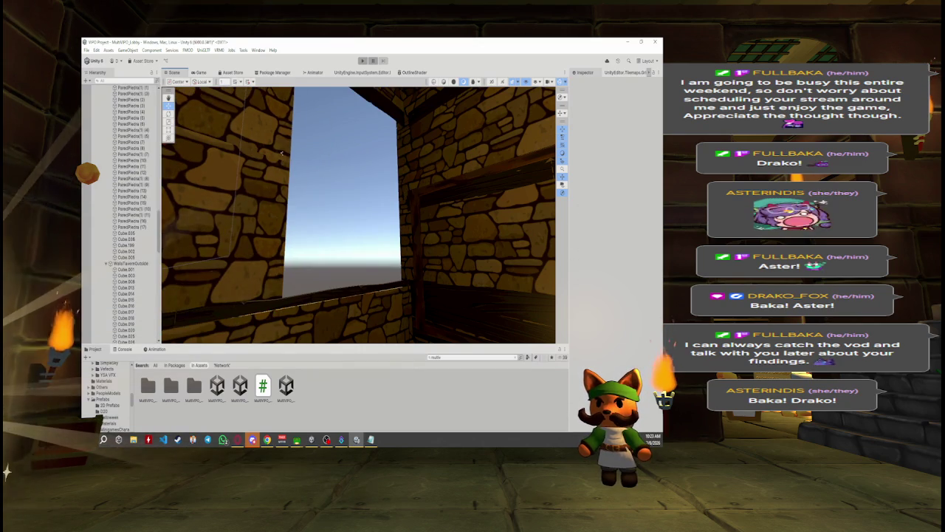
mouse_move(362, 202)
left_mouse_down()
mouse_move(310, 207)
mouse_move(380, 236)
mouse_move(316, 256)
mouse_move(332, 230)
mouse_move(189, 246)
mouse_move(194, 235)
mouse_move(162, 214)
left_mouse_up()
Step: Select the Directional Light to review its settings and frame it in the Scene view
left_click_drag(161, 148, 169, 148)
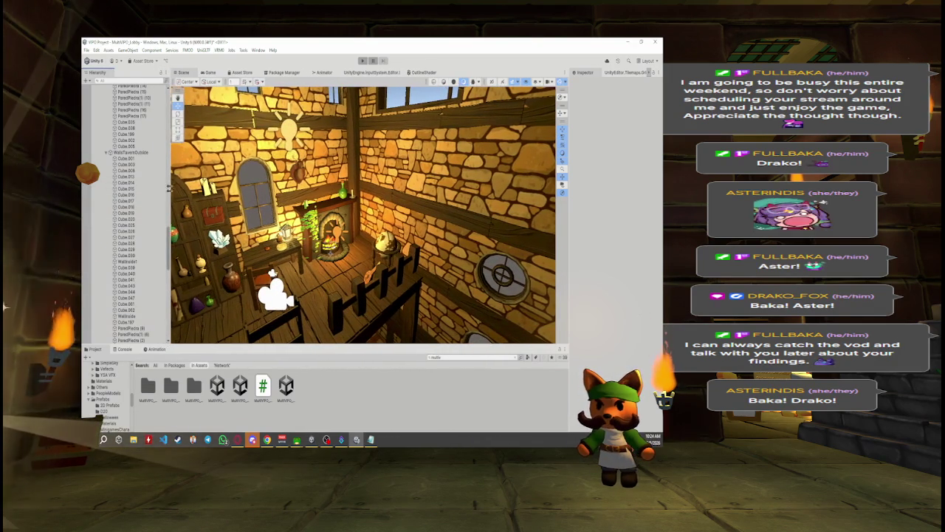
scroll(125, 214, "up", 10)
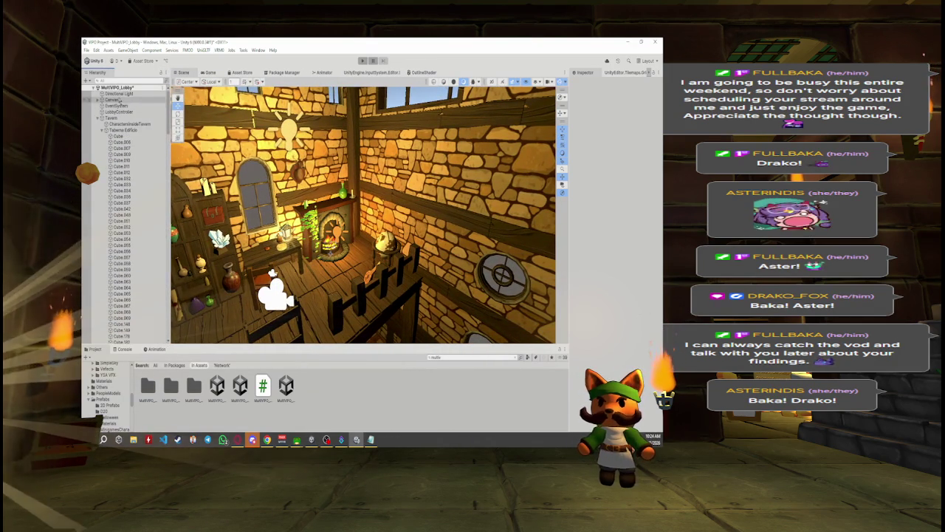
left_click(118, 93)
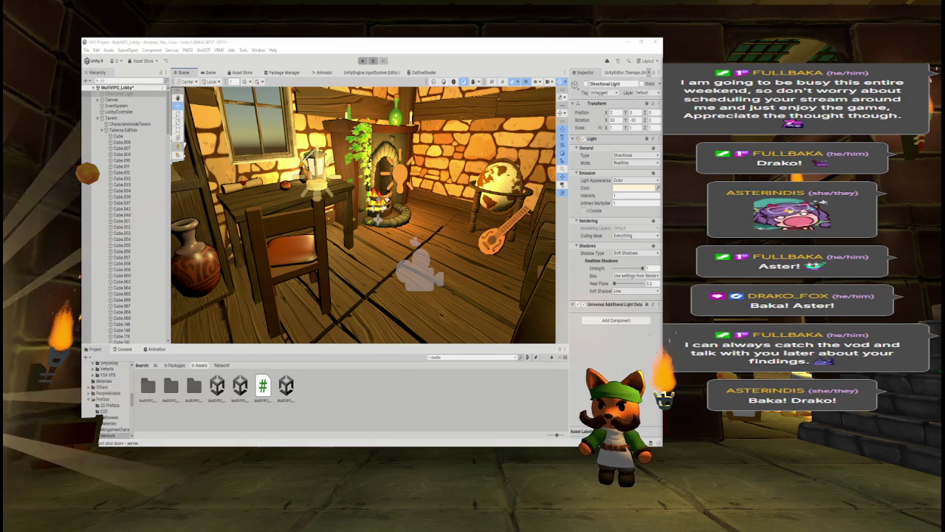
key("f")
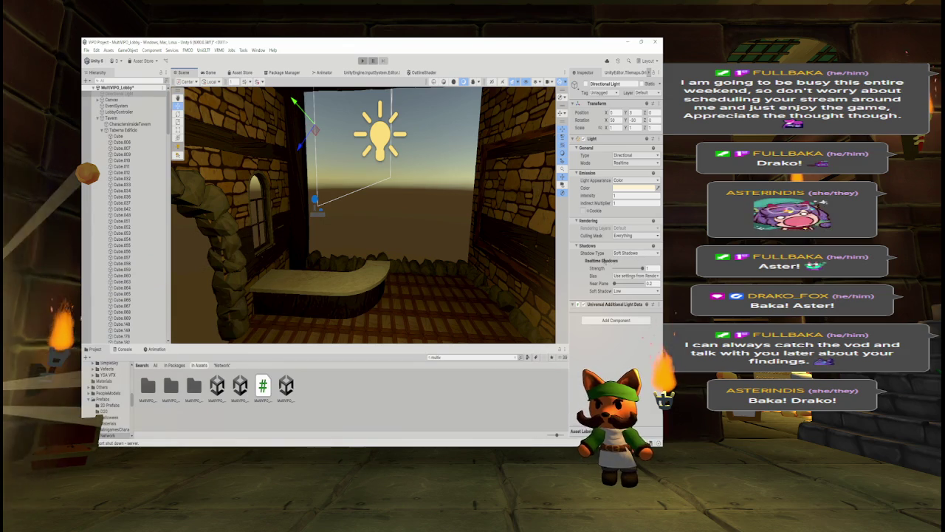
Step: Delete the framed painting from the wall
left_click_drag(497, 268, 527, 253)
left_click(527, 254)
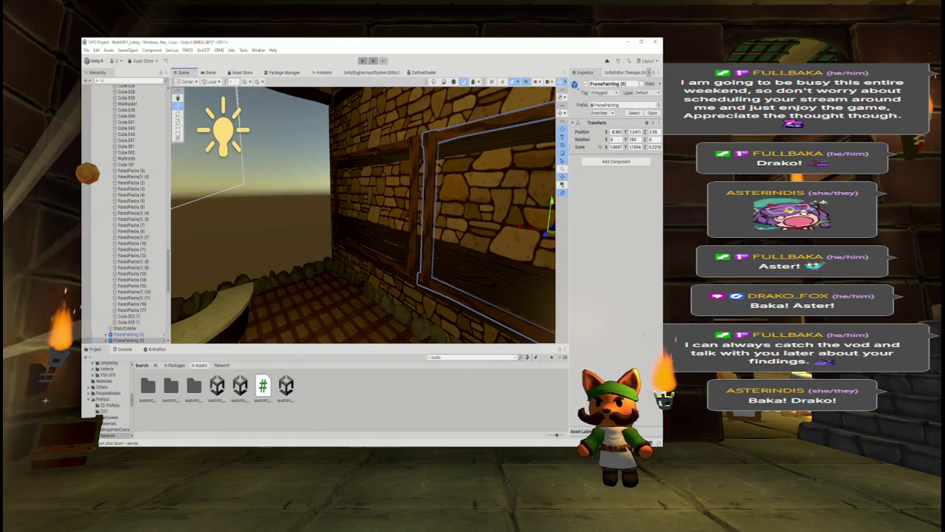
key("Delete")
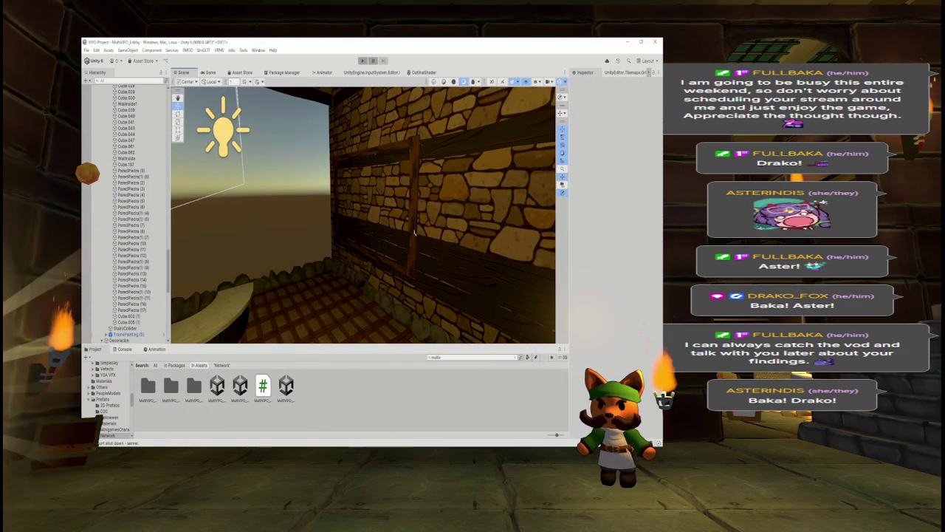
key("ctrl+z")
key("Delete")
Step: Delete the wooden wall beam
mouse_move(443, 222)
left_mouse_down()
mouse_move(479, 222)
mouse_move(473, 236)
left_mouse_up()
left_click(414, 266)
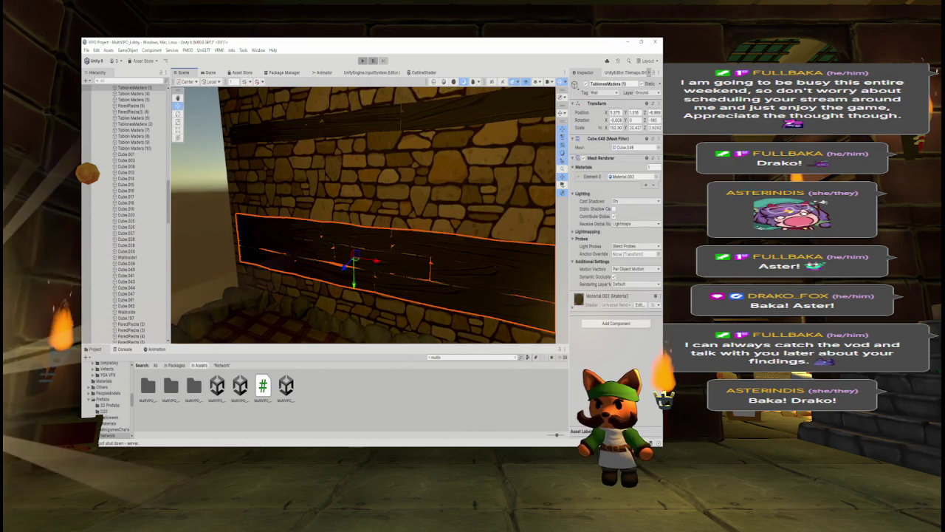
key("Delete")
left_click_drag(362, 215, 421, 214)
Step: Select all blocks and tall planks of the plank staircase and delete them
mouse_move(509, 211)
left_mouse_down()
mouse_move(511, 236)
mouse_move(454, 255)
mouse_move(319, 241)
left_mouse_up()
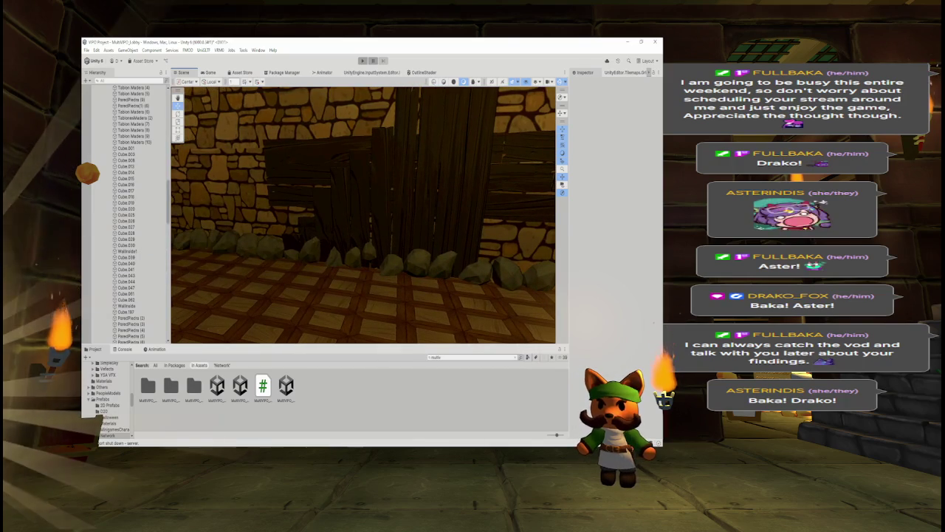
left_click(305, 238)
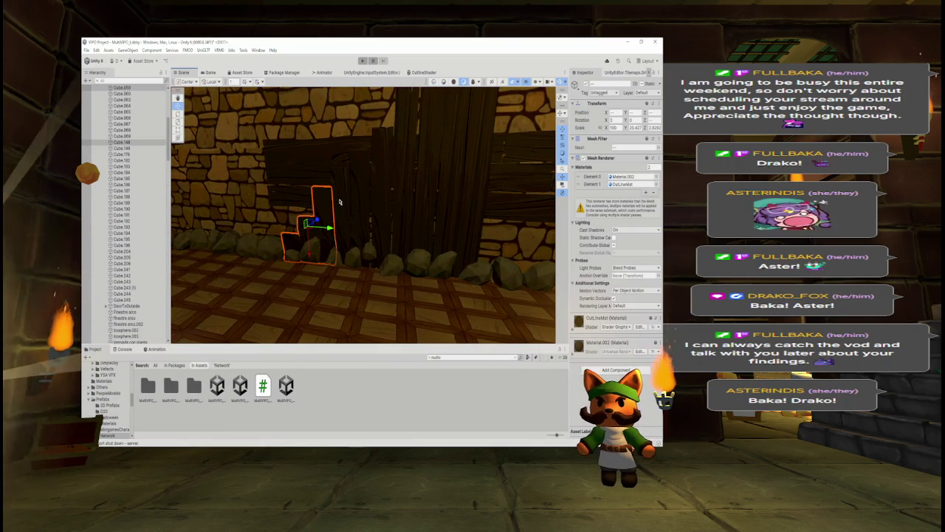
left_click(384, 177, "shift")
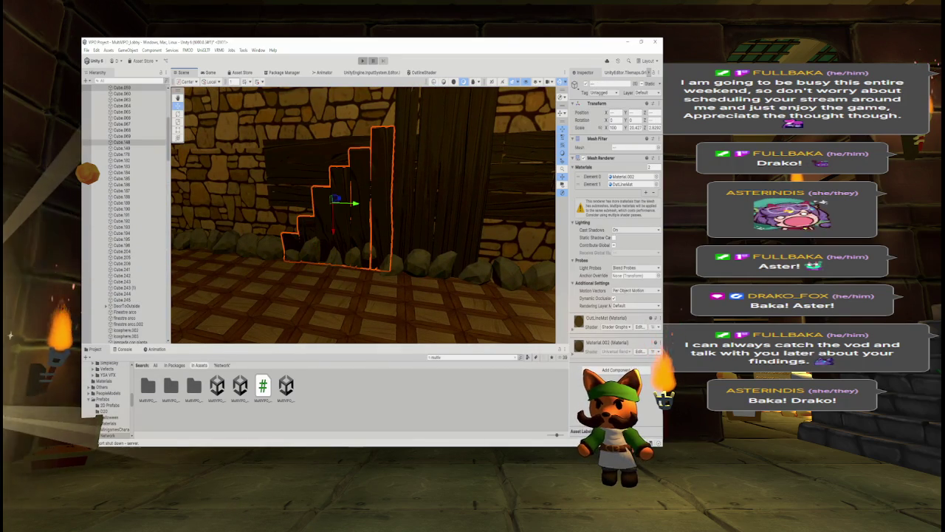
left_click(420, 175, "shift")
right_click(430, 174)
key("f")
left_click(443, 184, "shift")
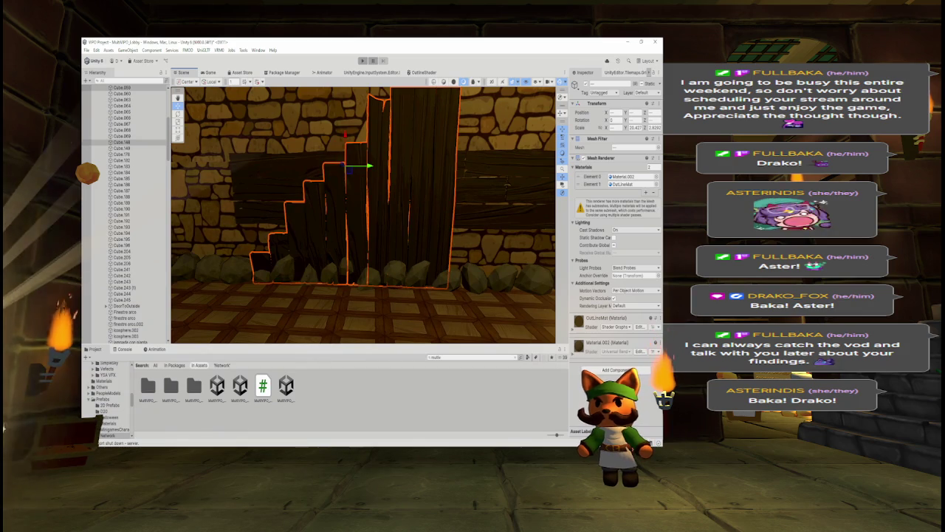
key("Delete")
Step: Delete the horizontal wooden wall board
left_click(359, 177)
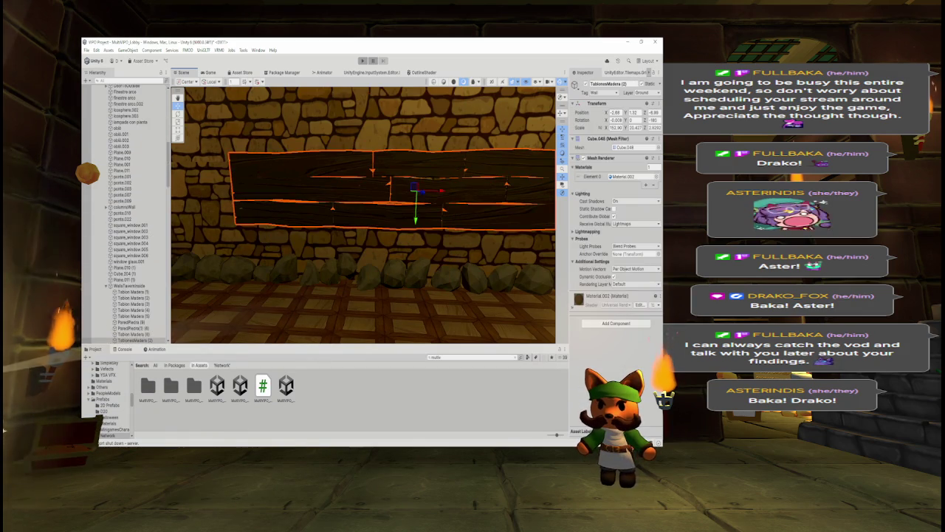
key("Delete")
mouse_move(443, 141)
left_mouse_down()
mouse_move(331, 152)
mouse_move(288, 171)
left_mouse_up()
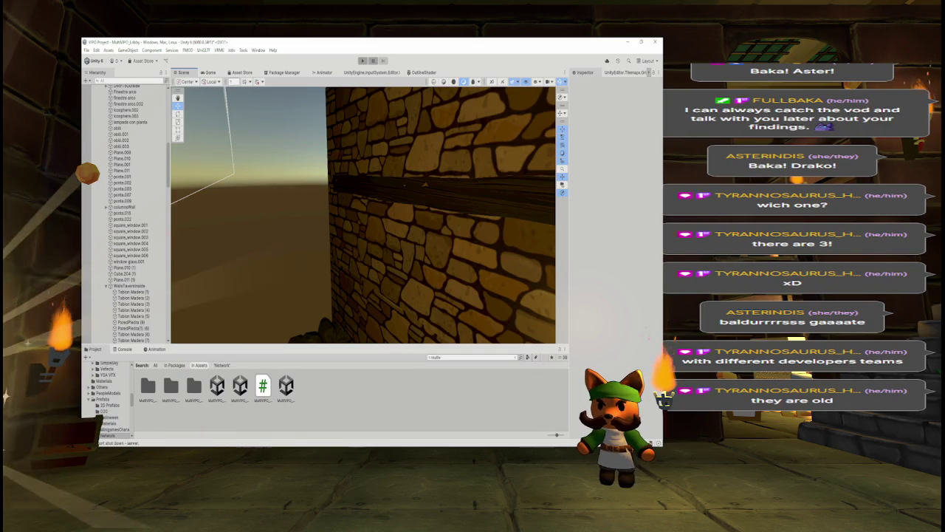
left_click_drag(431, 282, 518, 268)
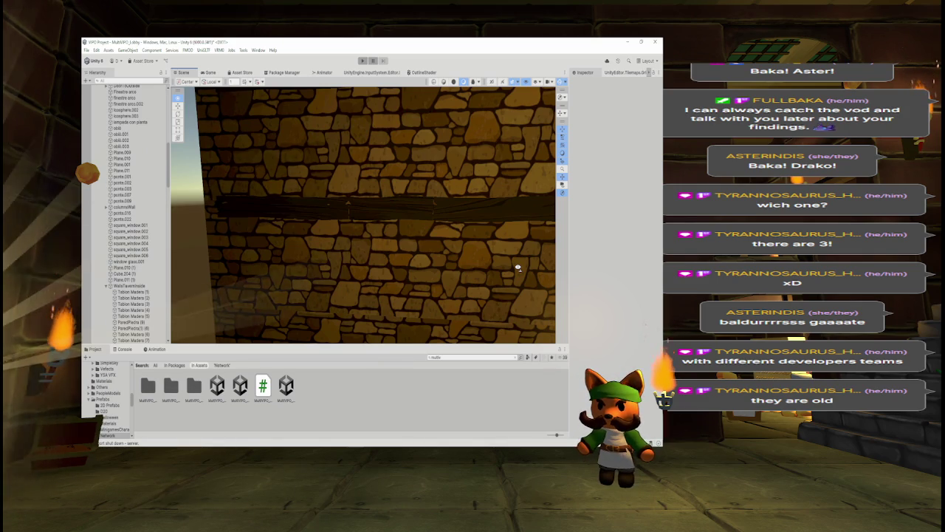
left_click_drag(518, 268, 511, 271)
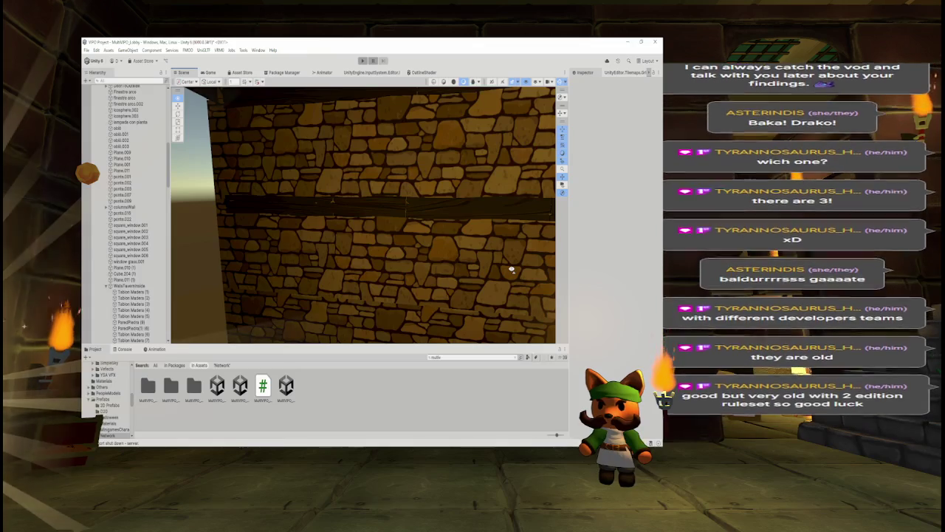
key("w")
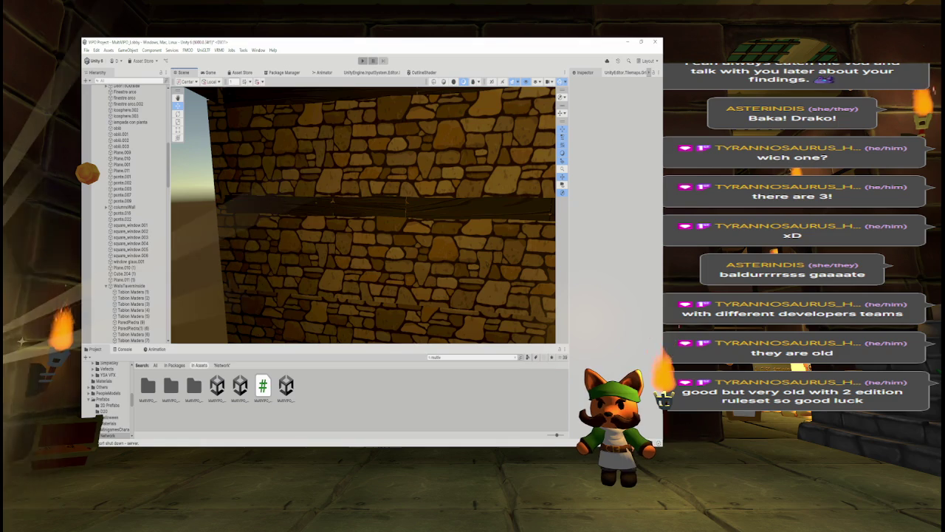
mouse_move(428, 252)
left_mouse_down()
mouse_move(415, 236)
mouse_move(339, 239)
mouse_move(386, 212)
mouse_move(391, 255)
mouse_move(429, 255)
mouse_move(281, 262)
mouse_move(303, 235)
left_mouse_up()
left_click(251, 225)
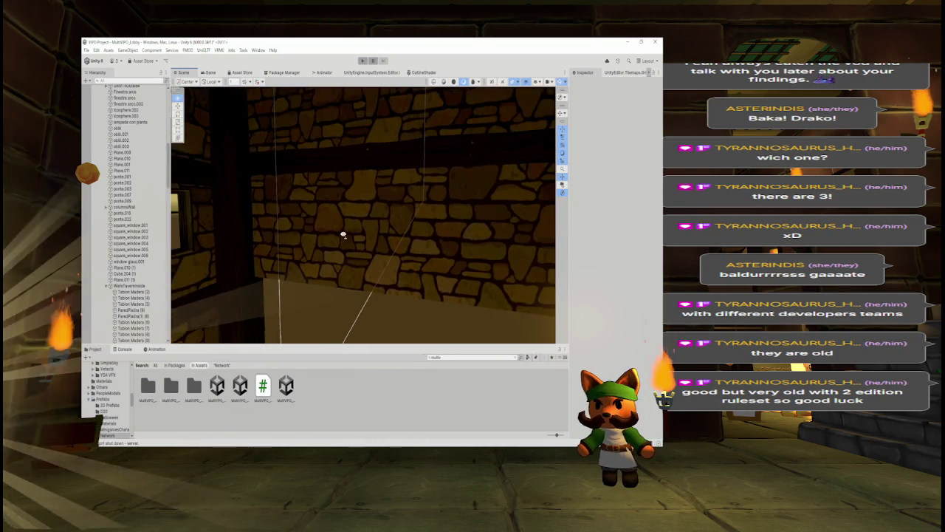
Step: Delete a ParedPiedra stone wall panel
left_click(342, 234)
left_click(400, 247)
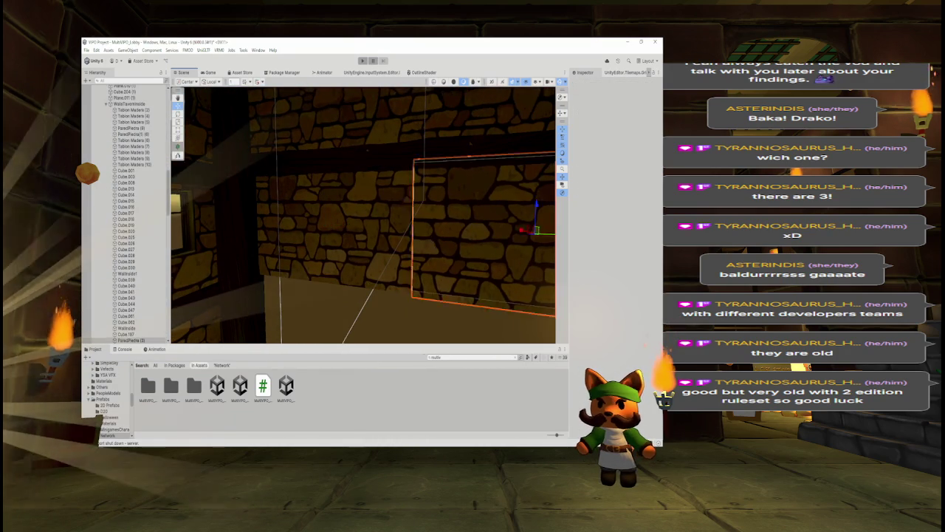
left_click(400, 246)
left_click_drag(347, 222, 521, 229)
key("Delete")
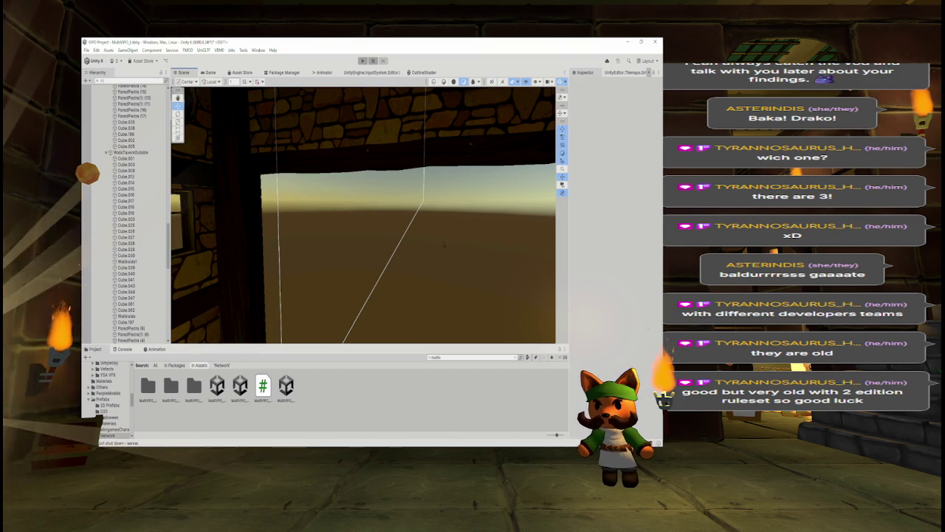
Step: Delete the upper-right and upper-left stone wall pieces
key("Right")
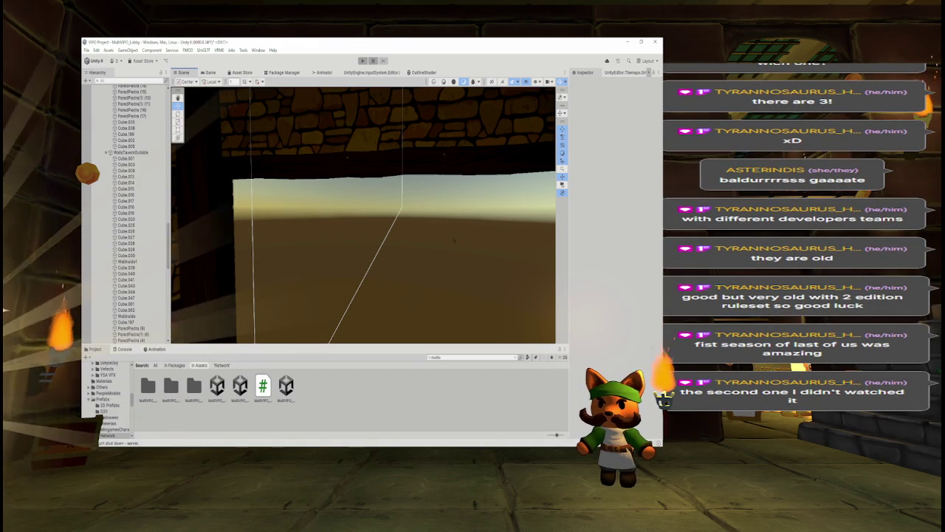
mouse_move(453, 238)
left_mouse_down()
mouse_move(462, 234)
mouse_move(446, 180)
left_mouse_up()
left_click(445, 176)
left_click(445, 174)
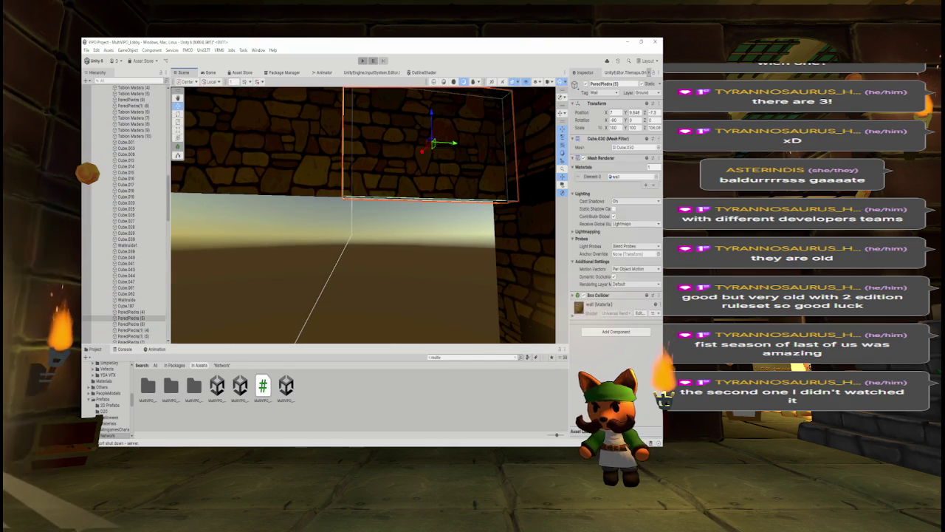
key("Delete")
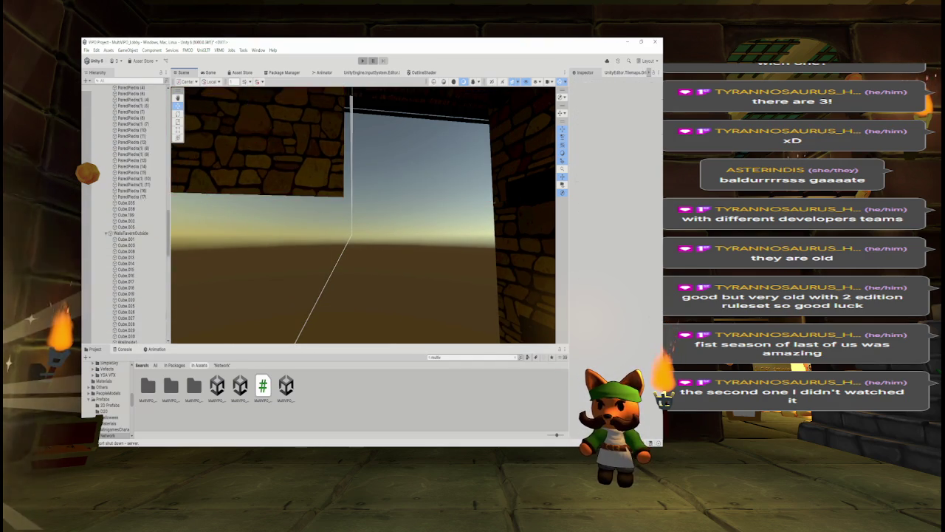
key("Delete")
Step: Delete the Cube.041 window from the wall
mouse_move(421, 228)
left_mouse_down()
mouse_move(418, 180)
mouse_move(405, 195)
mouse_move(238, 268)
mouse_move(204, 260)
mouse_move(332, 259)
mouse_move(347, 243)
left_mouse_up()
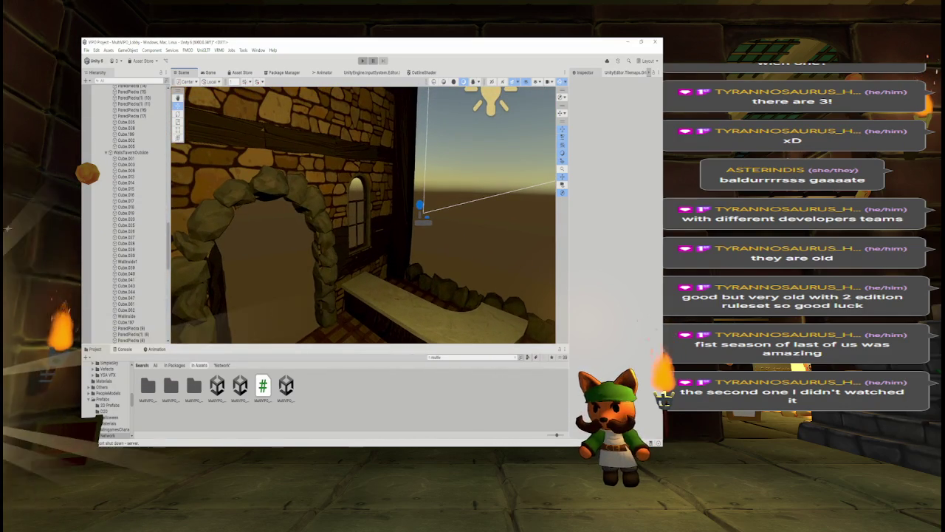
left_click(356, 194)
key("Delete")
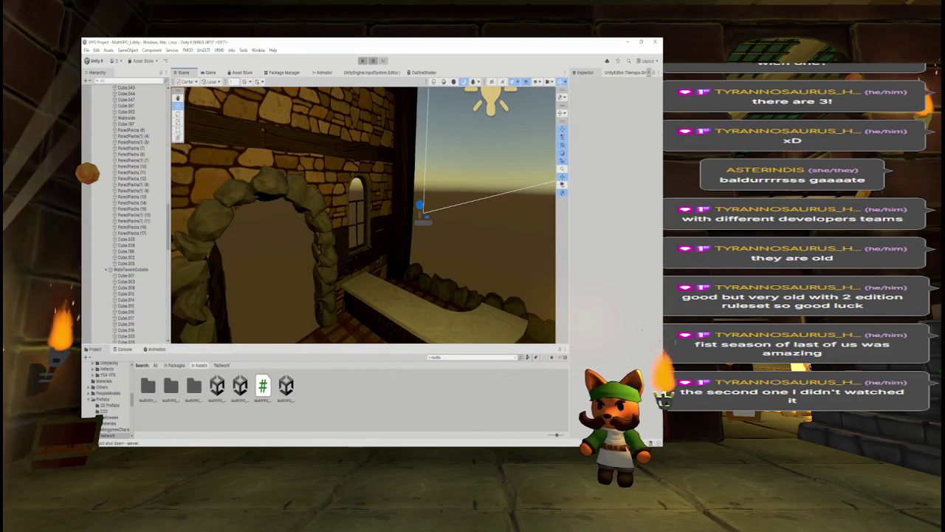
key("ctrl+z")
key("Delete")
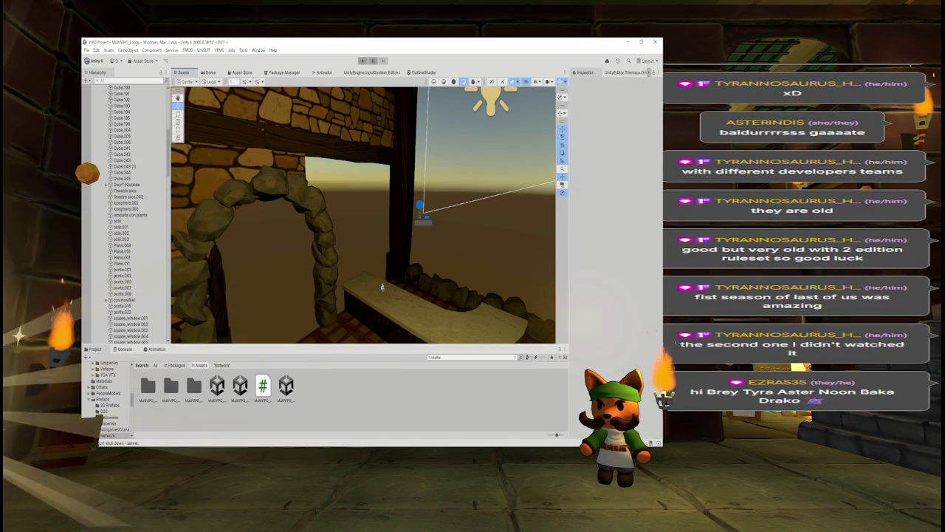
Step: Undo three recent changes, then delete the selected stone arch
scroll(415, 286, "down", 3)
key("ctrl+z")
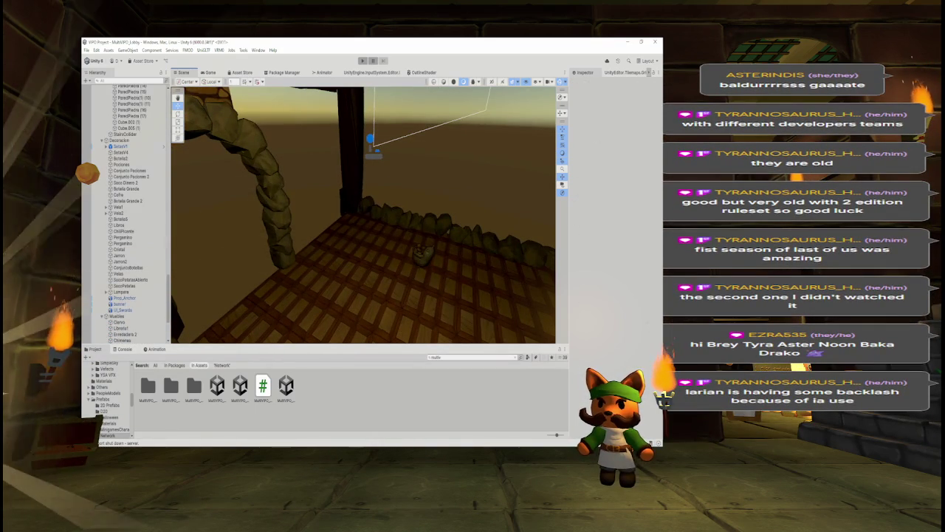
key("ctrl+z")
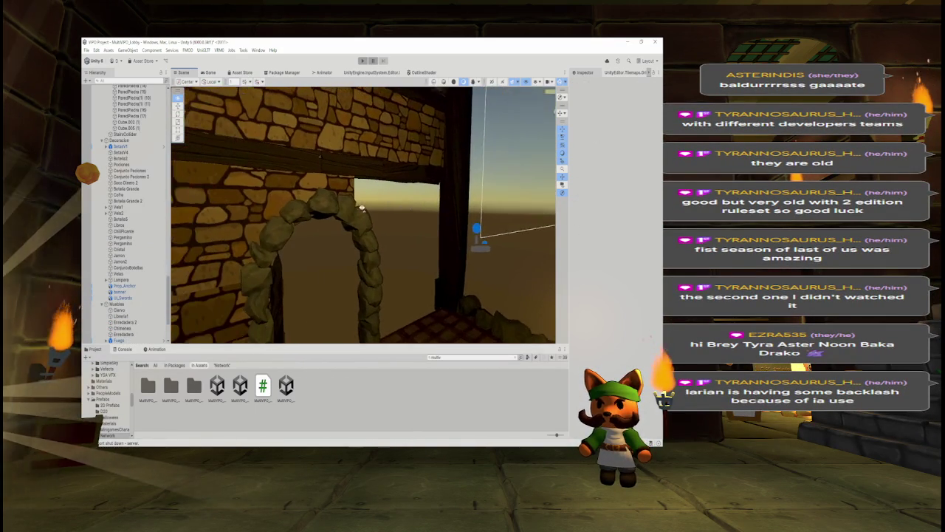
key("ctrl+z")
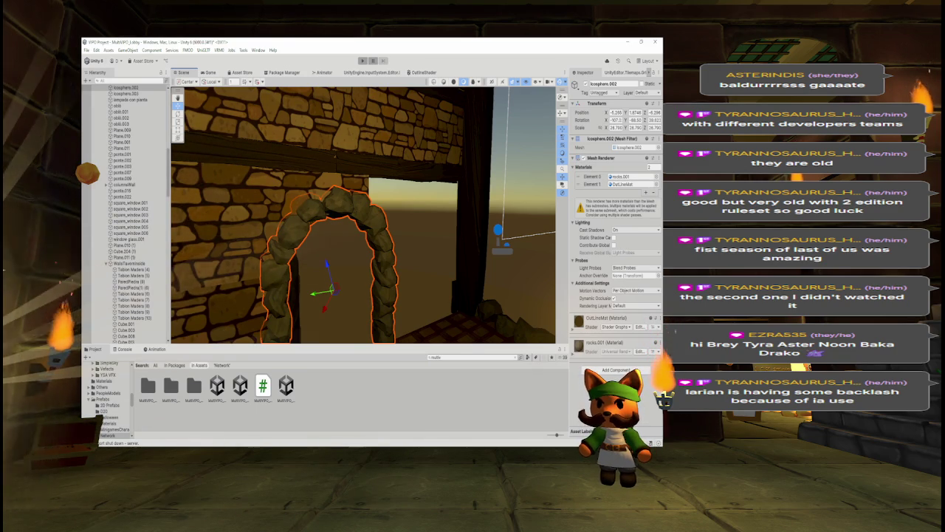
key("Delete")
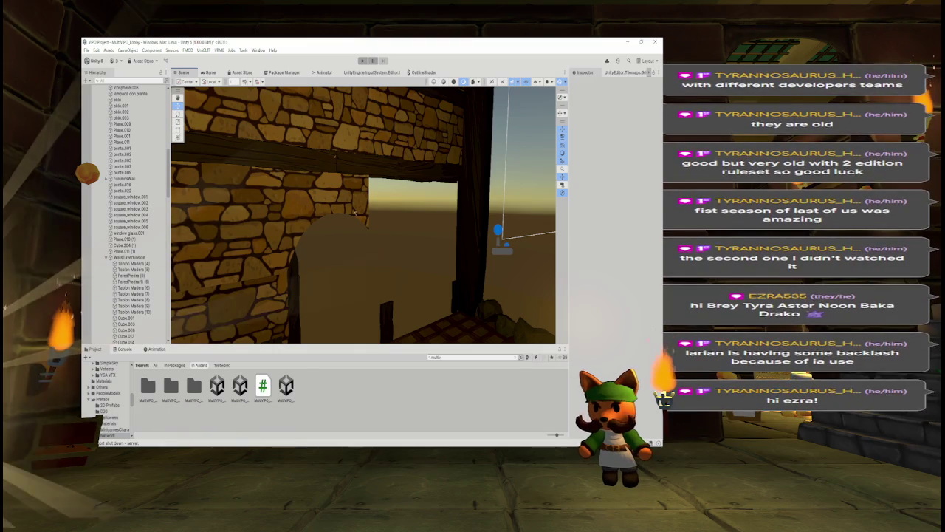
Step: Delete the stone wall pieces Cube.029 and Cube.040
scroll(396, 280, "up", 2)
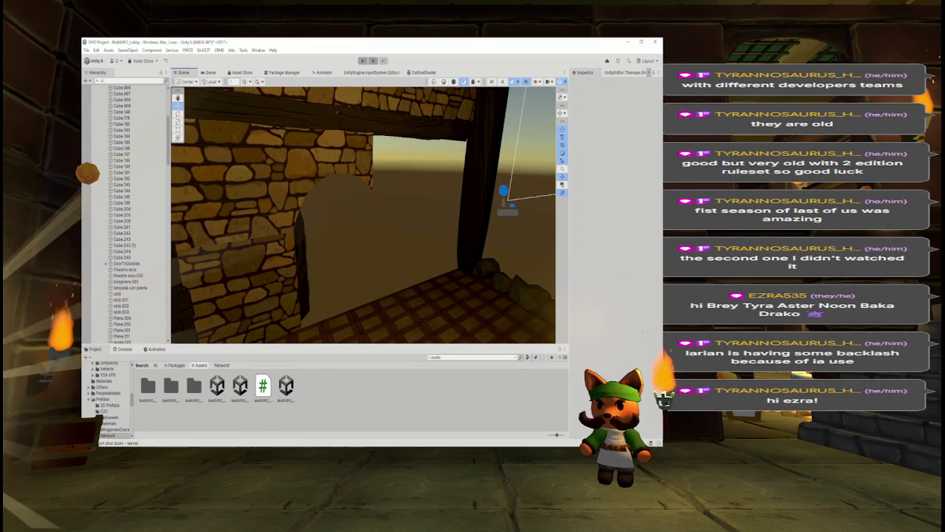
left_click(310, 260)
scroll(374, 253, "up", 3)
mouse_move(423, 238)
left_mouse_down()
mouse_move(291, 236)
mouse_move(380, 236)
mouse_move(436, 207)
left_mouse_up()
left_click(436, 206)
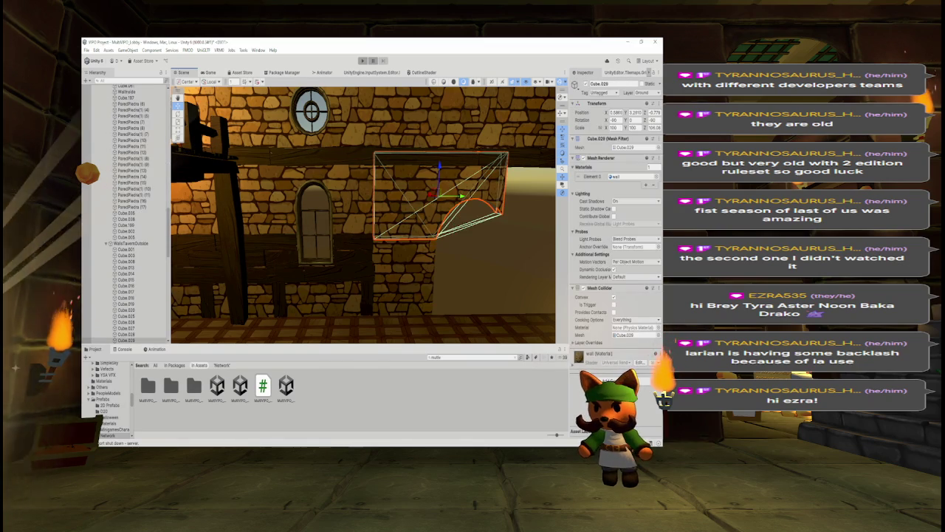
key("Delete")
key("ctrl+v")
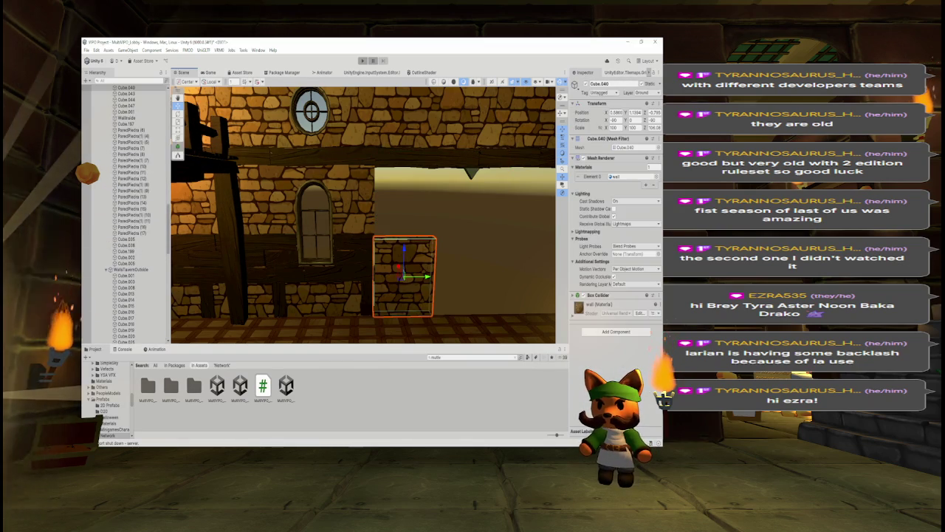
key("Delete")
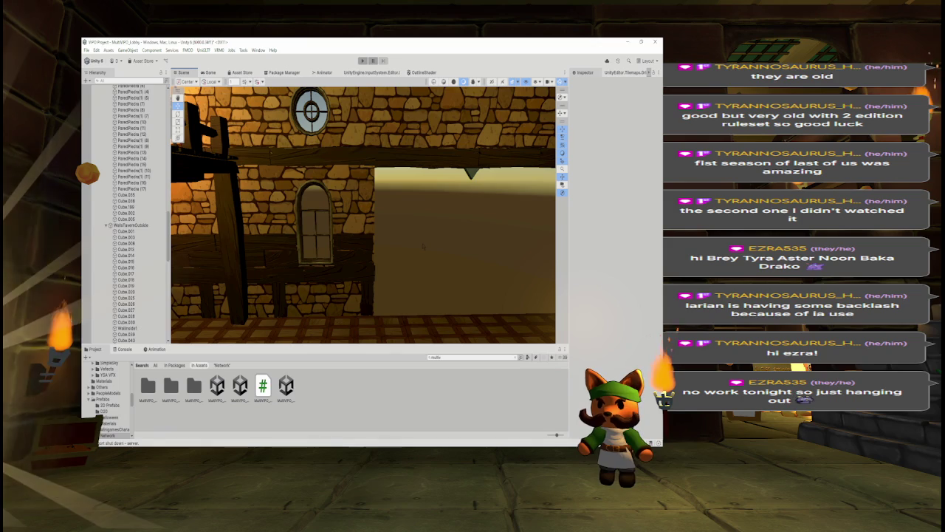
scroll(426, 221, "up", 10)
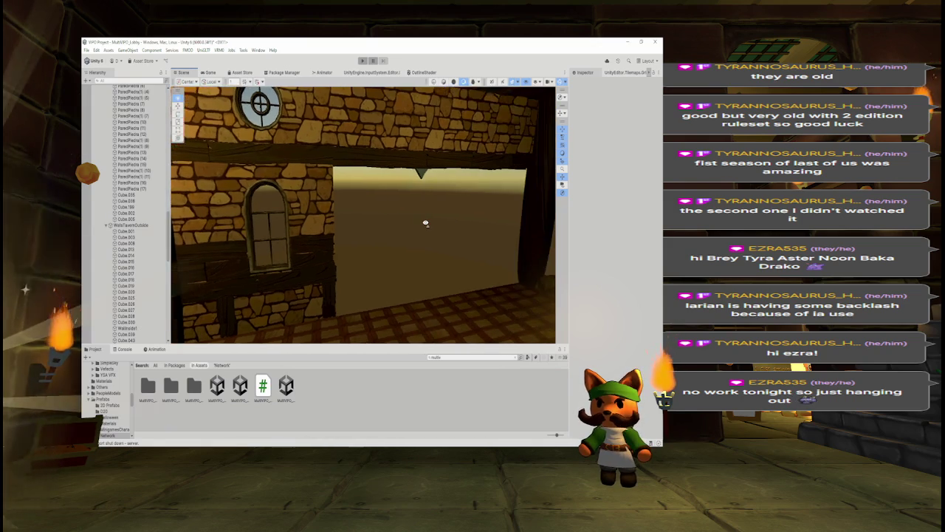
scroll(404, 207, "down", 10)
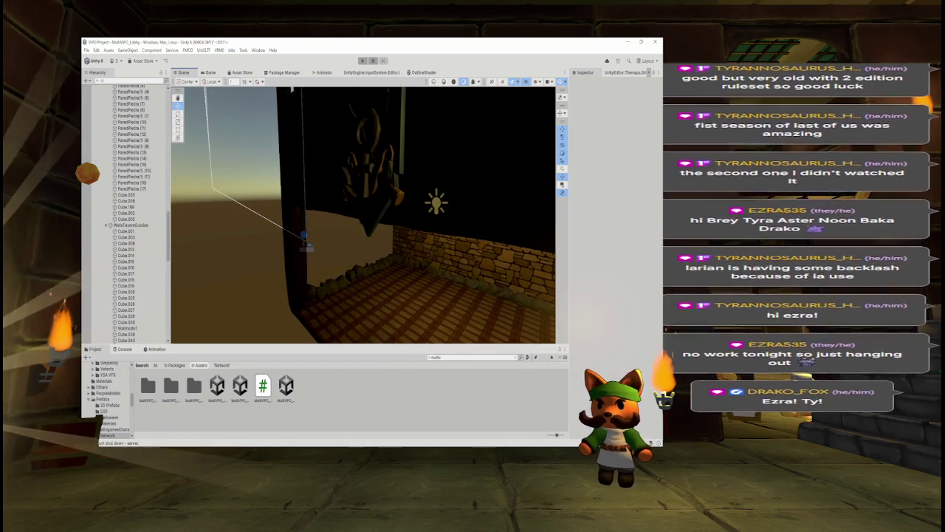
Step: Remove the crossed-swords decoration from the dark banner
left_click(399, 203)
key("ctrl+z")
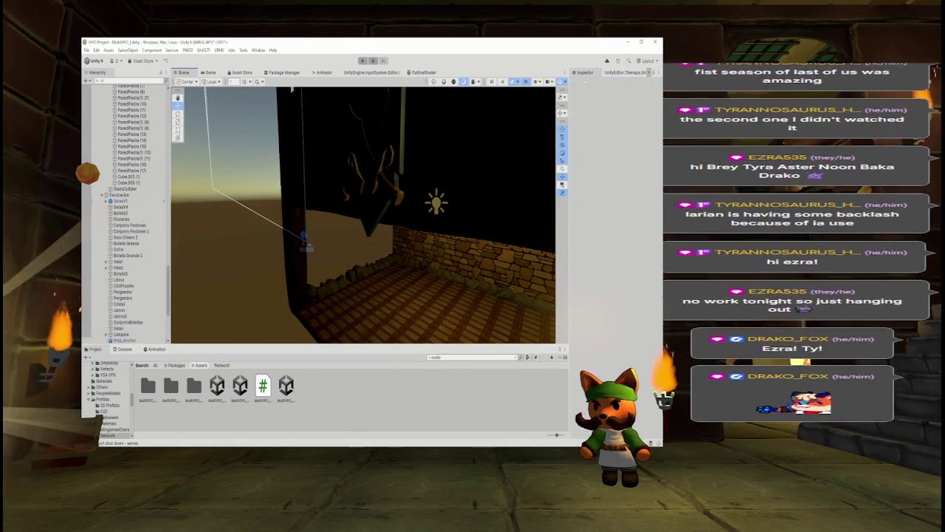
key("ctrl+z")
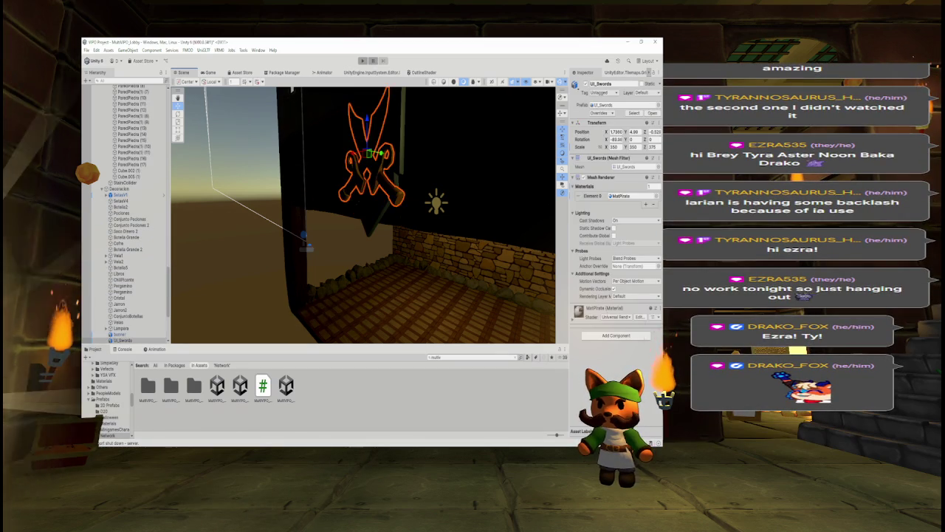
key("ctrl+z")
key("ctrl+z")
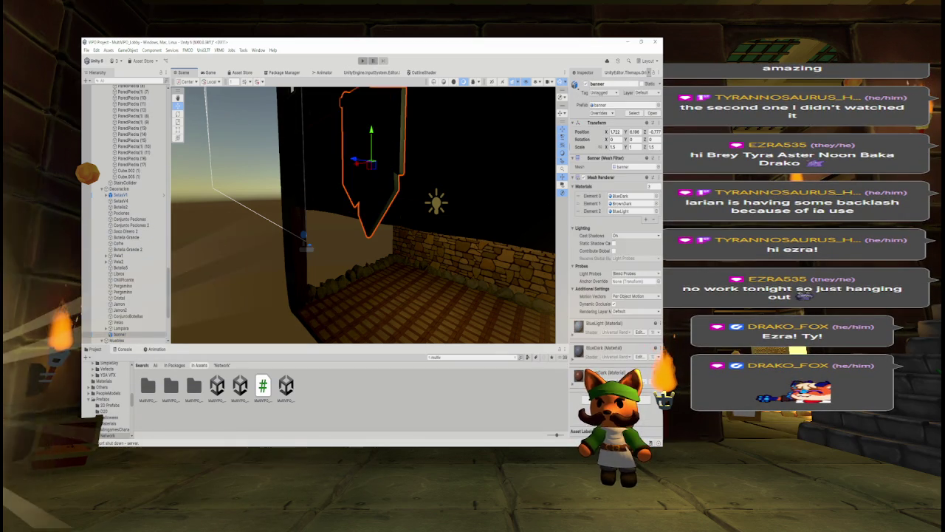
key("ctrl+z")
Step: Delete LightTavern (2), restore it with undo, and frame it in view
left_click_drag(362, 214, 288, 214)
left_click(431, 184)
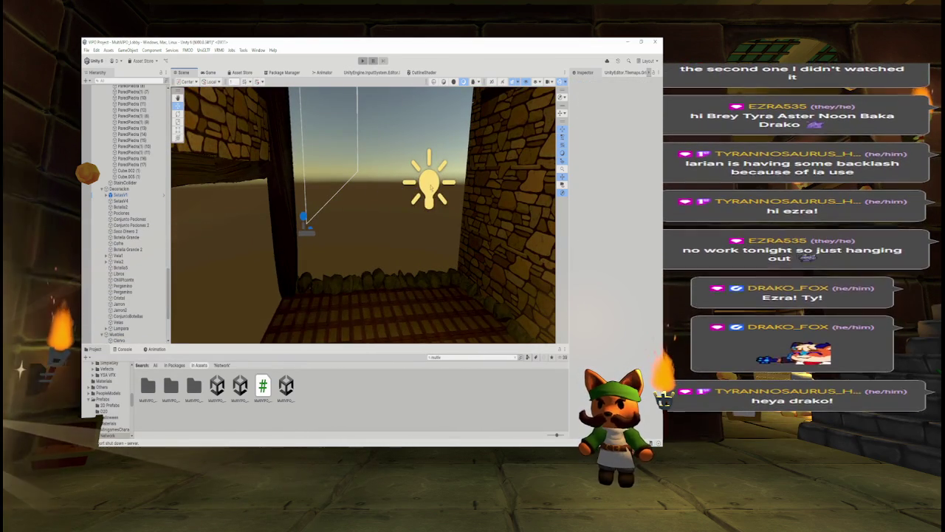
key("Delete")
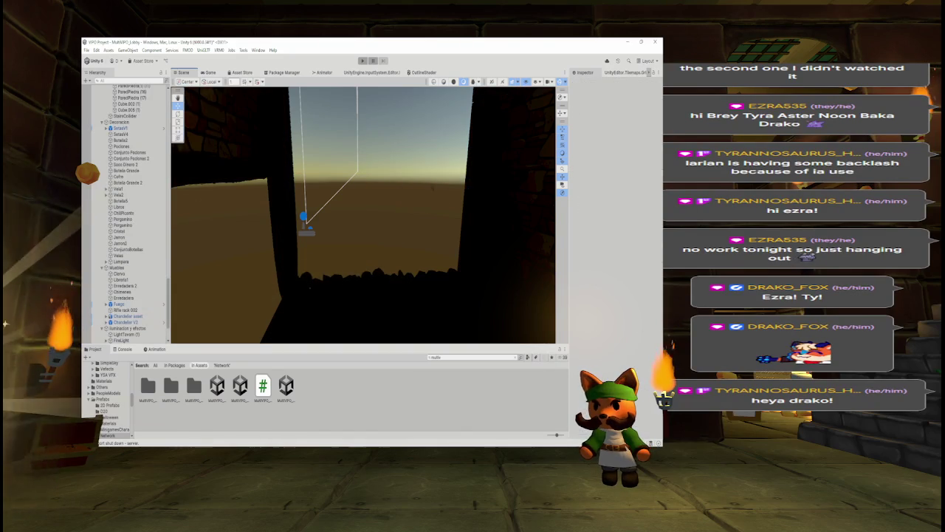
key("ctrl+z")
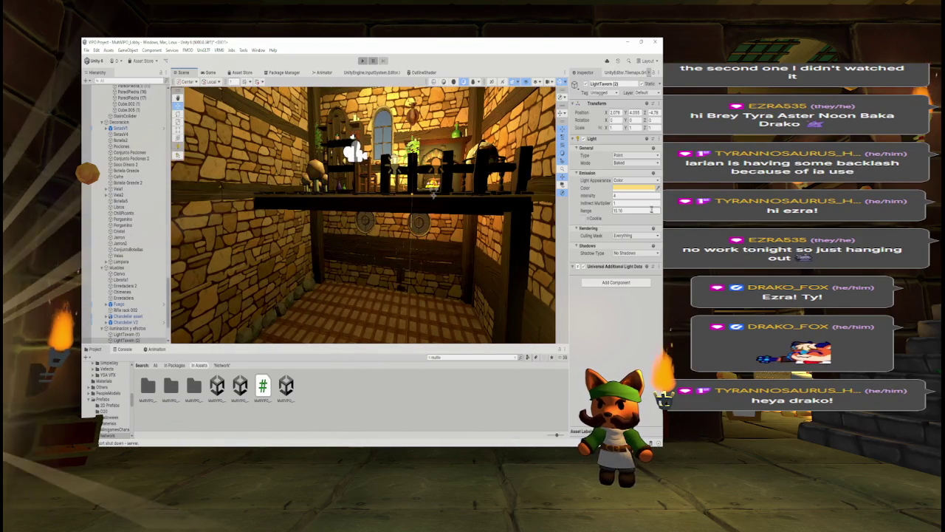
key("f")
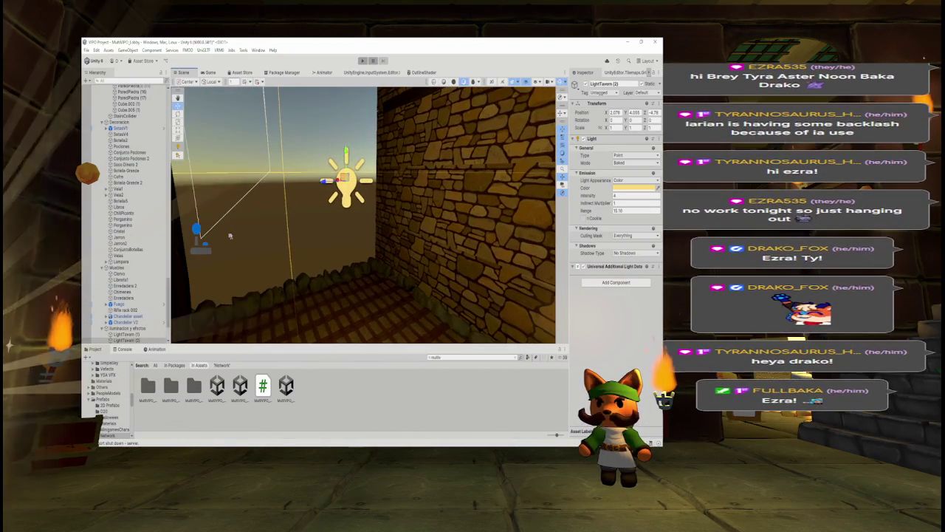
mouse_move(310, 194)
left_mouse_down()
mouse_move(287, 211)
mouse_move(277, 186)
mouse_move(288, 148)
left_mouse_up()
left_click(274, 148)
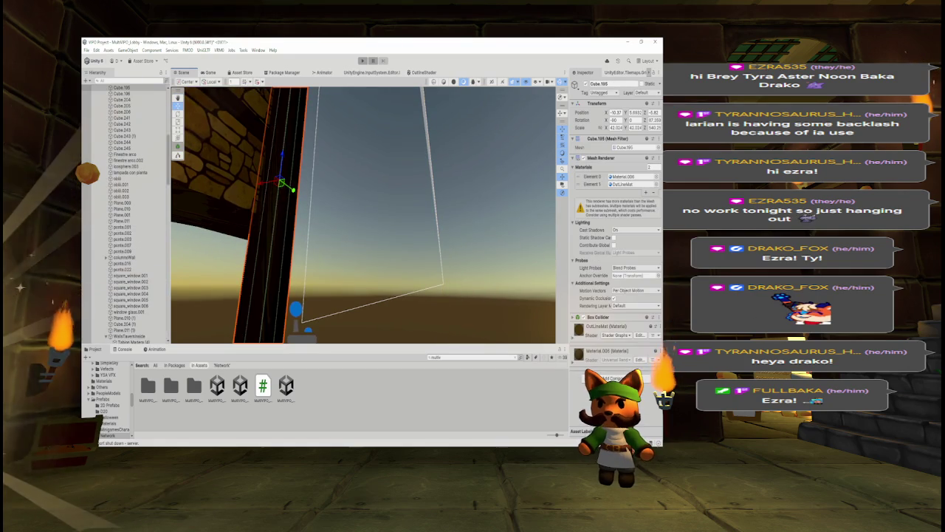
left_click(290, 144)
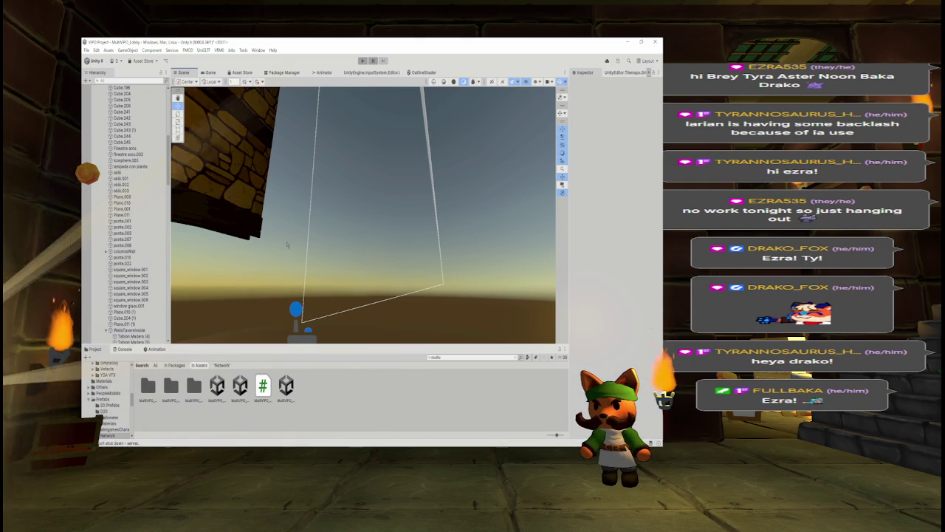
mouse_move(287, 245)
left_mouse_down()
mouse_move(337, 312)
mouse_move(433, 266)
mouse_move(657, 272)
mouse_move(103, 273)
mouse_move(204, 288)
left_mouse_up()
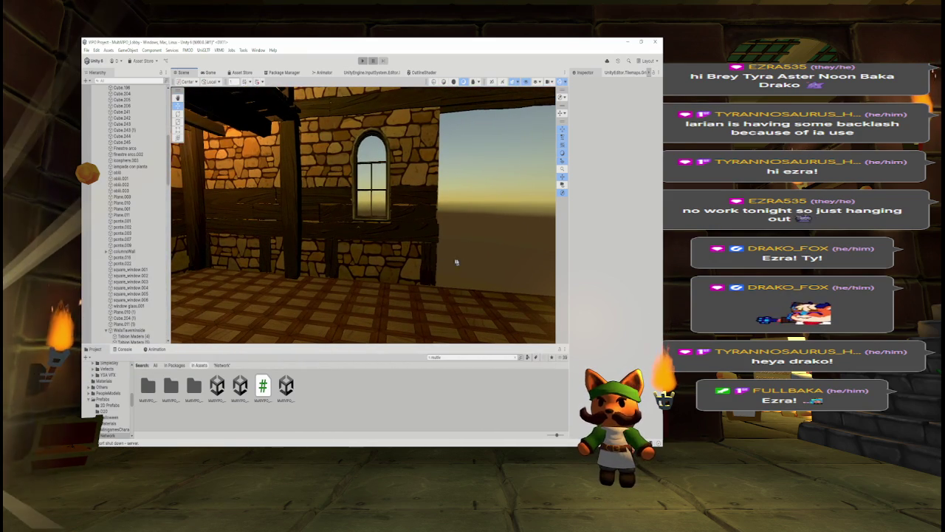
Step: Delete the stone wall Cube.027 beside the arched window
left_click_drag(463, 260, 502, 256)
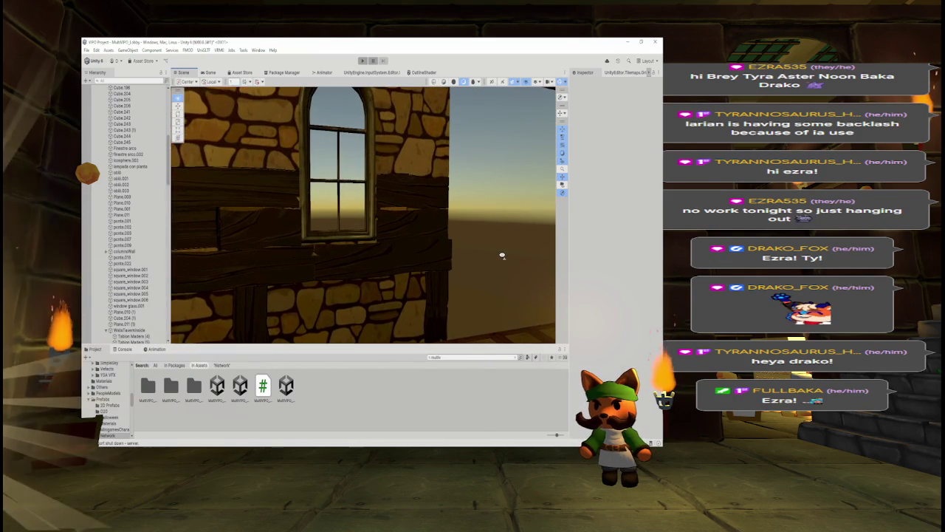
left_click(336, 170)
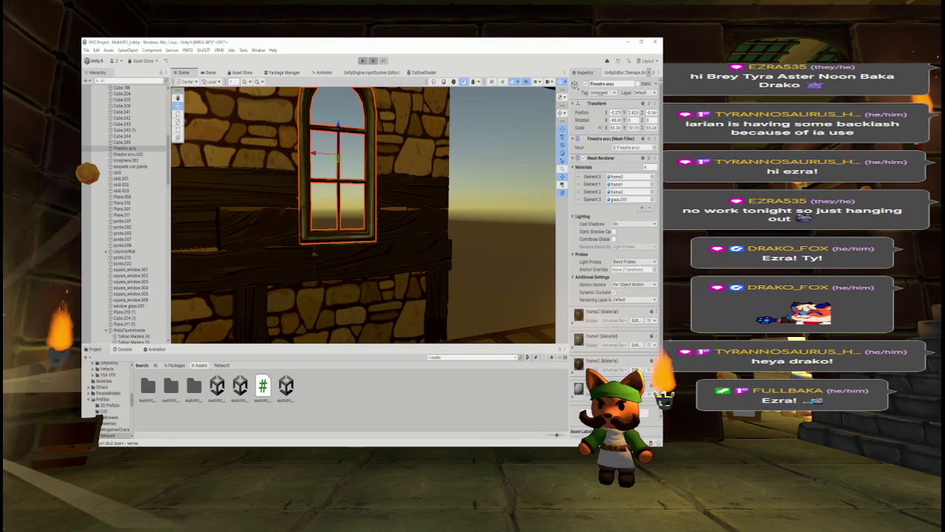
scroll(313, 252, "down", 2)
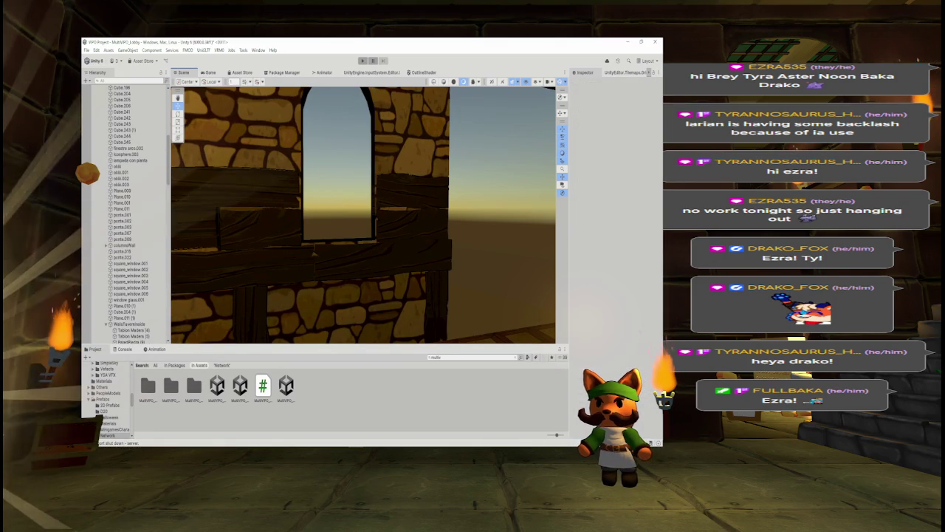
left_click(381, 235)
scroll(381, 235, "up", 3)
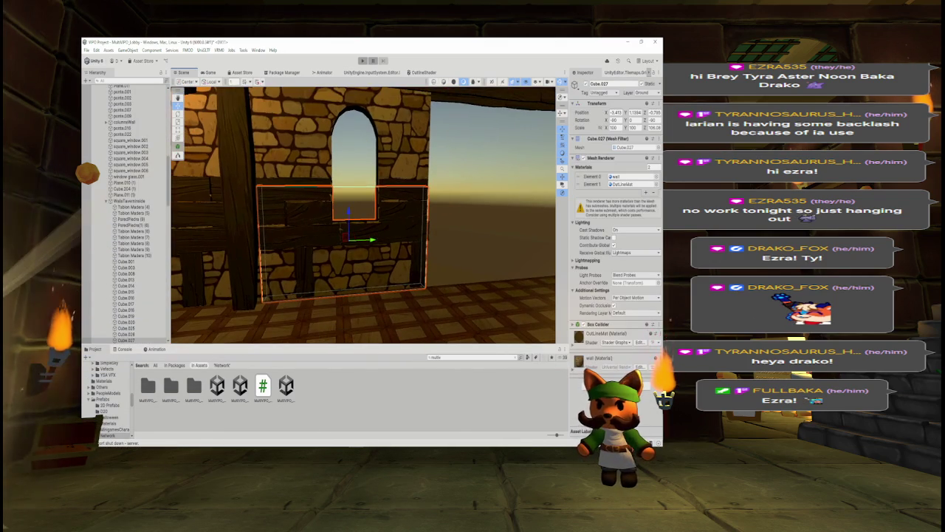
left_click(210, 196)
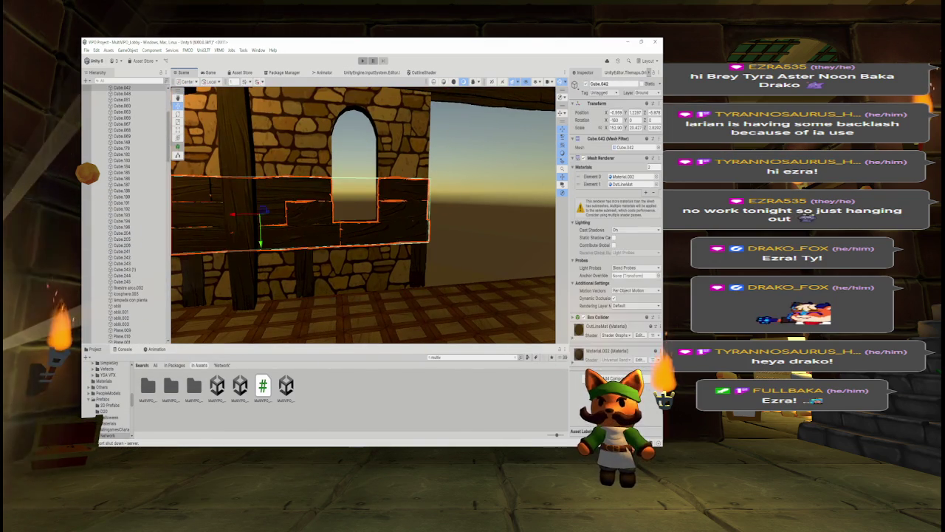
left_click(347, 270)
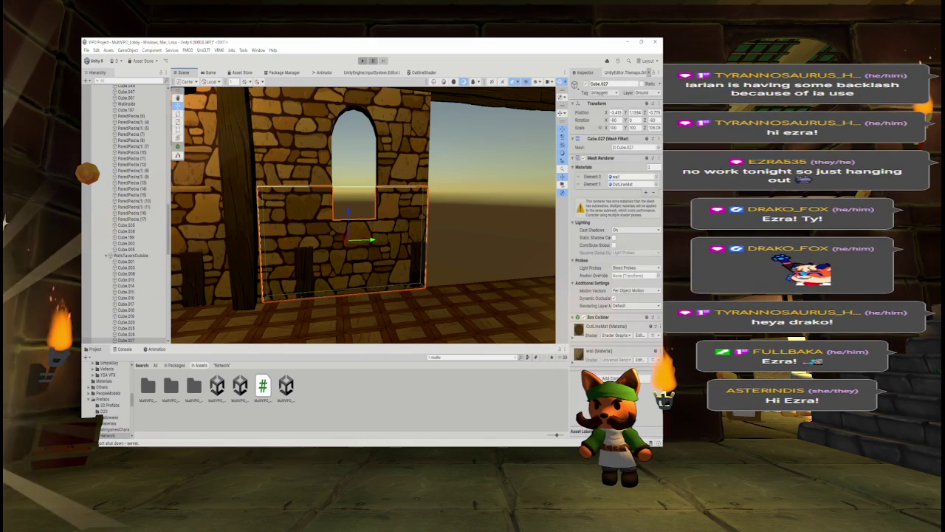
key("Delete")
Step: Delete the three wooden posts, lintel beam Cube.188 and the arched stone wall
left_click(304, 267)
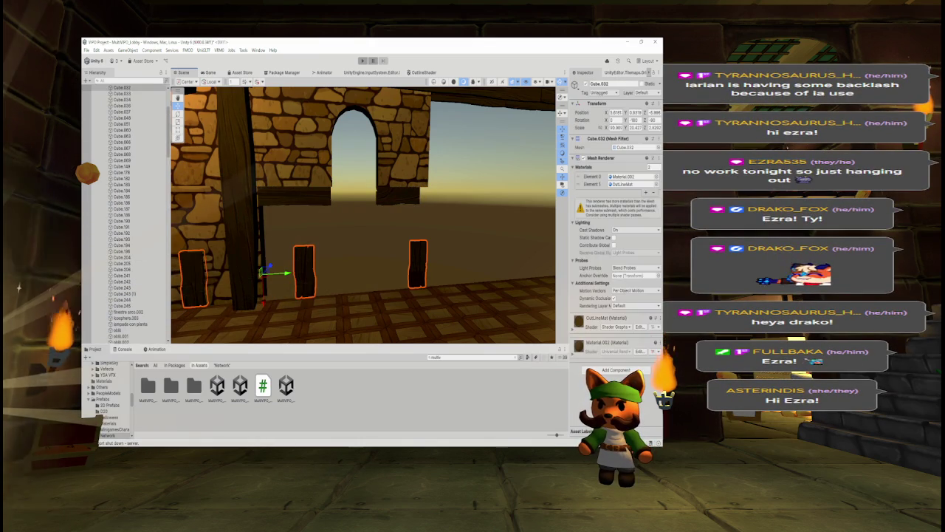
key("Delete")
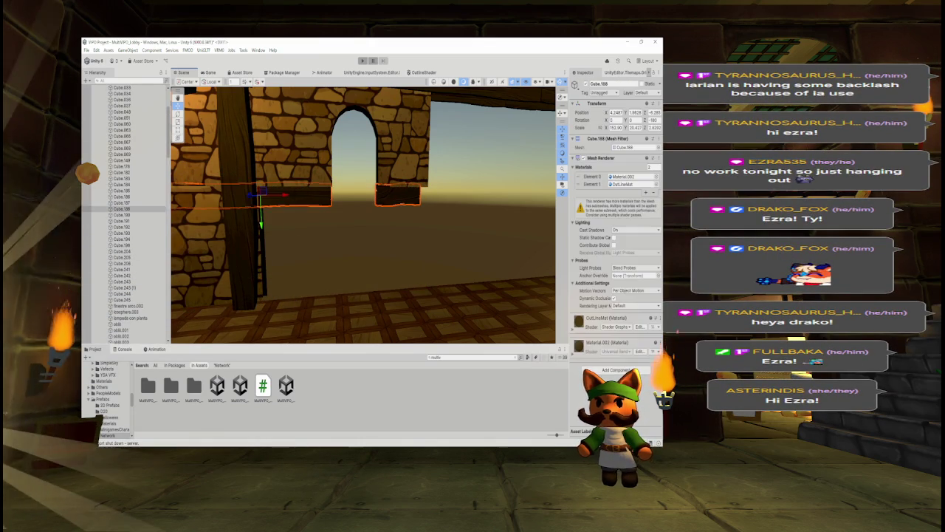
key("Delete")
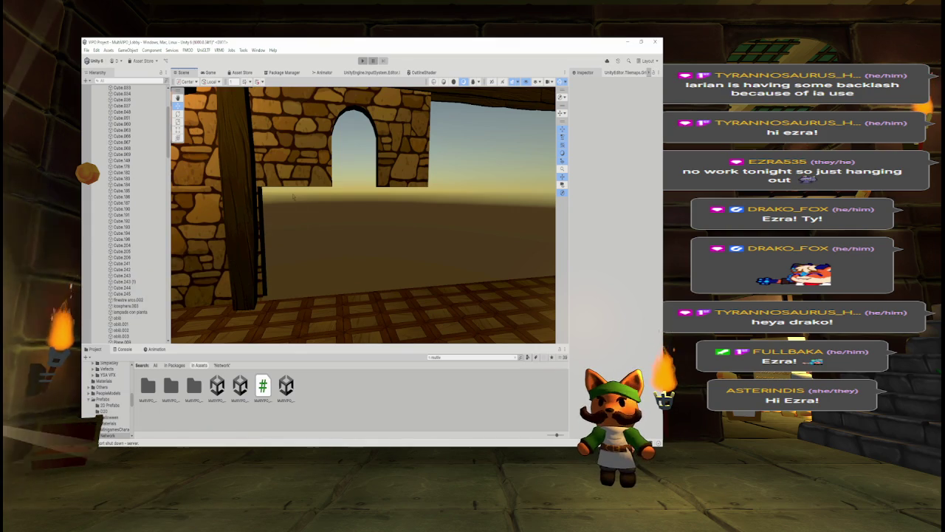
scroll(326, 223, "down", 10)
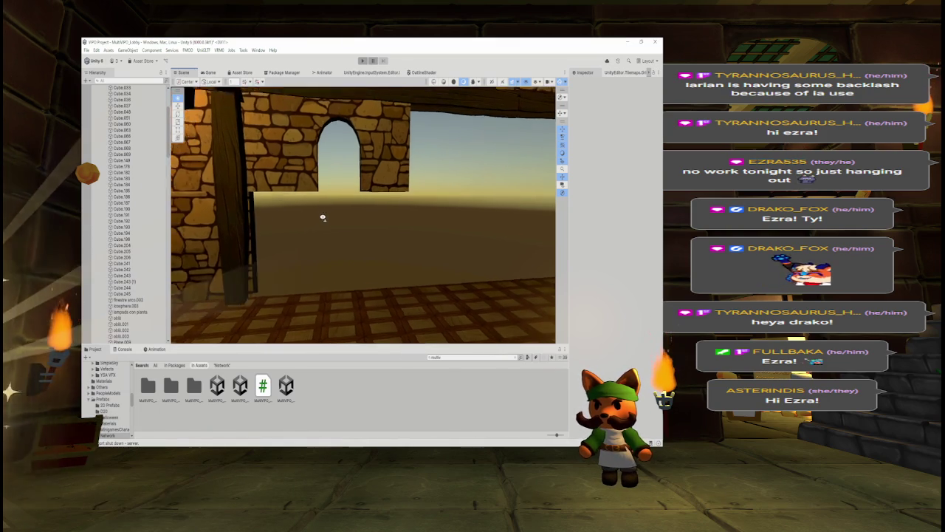
scroll(137, 214, "down", 10)
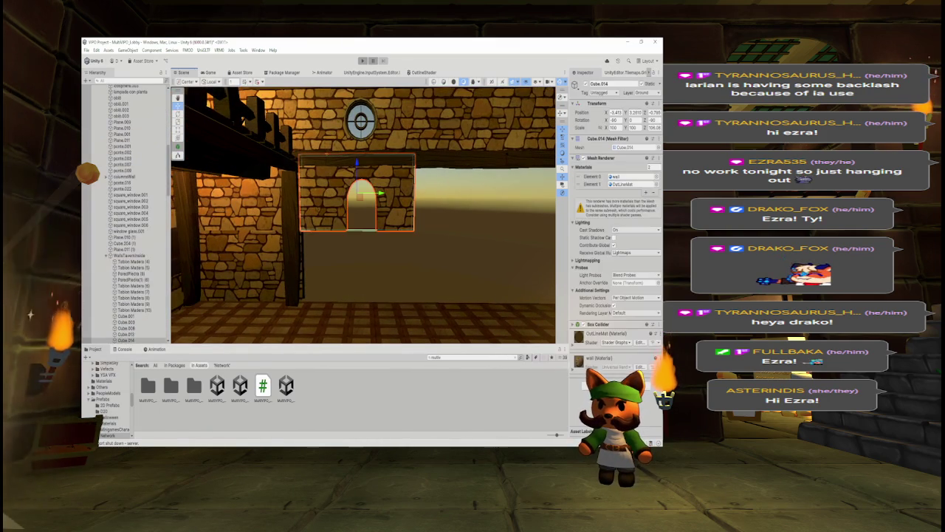
left_click(328, 212)
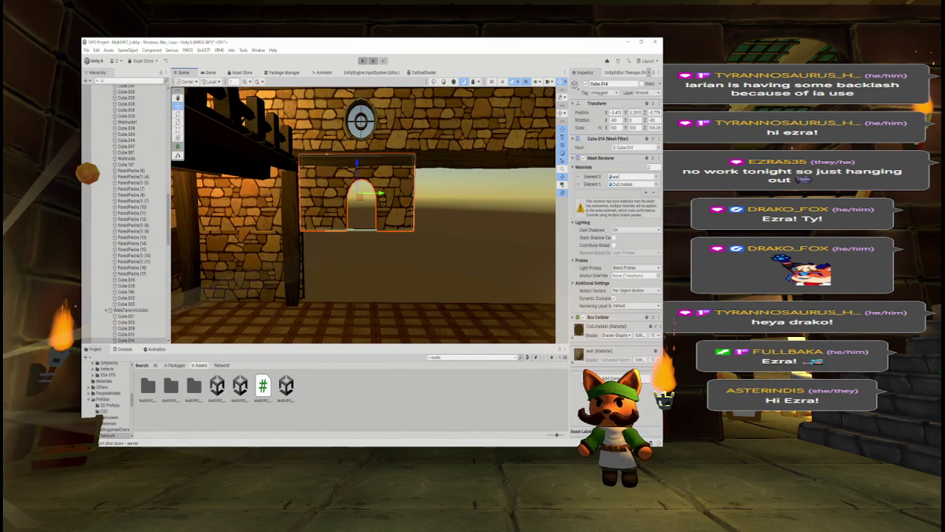
key("Delete")
Step: Delete the row of rocks along the floor edge
mouse_move(327, 212)
left_mouse_down()
mouse_move(435, 214)
mouse_move(491, 230)
left_mouse_up()
left_click(491, 231)
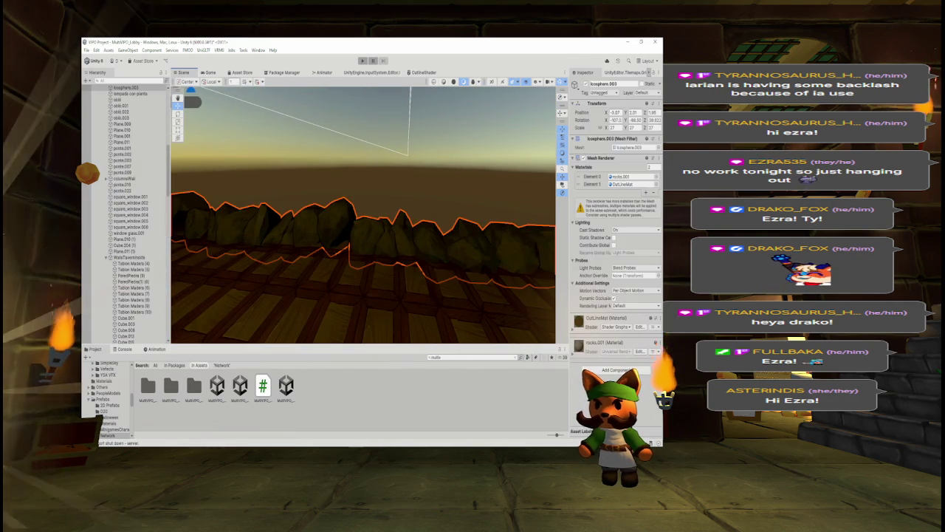
key("Delete")
mouse_move(433, 244)
left_mouse_down()
mouse_move(205, 213)
mouse_move(337, 205)
mouse_move(365, 218)
mouse_move(362, 262)
left_mouse_up()
Step: Select the upper, middle and lower wall pieces around Cube.043 and delete them
left_click(376, 226)
left_click(406, 147, "shift")
left_click(384, 221, "shift")
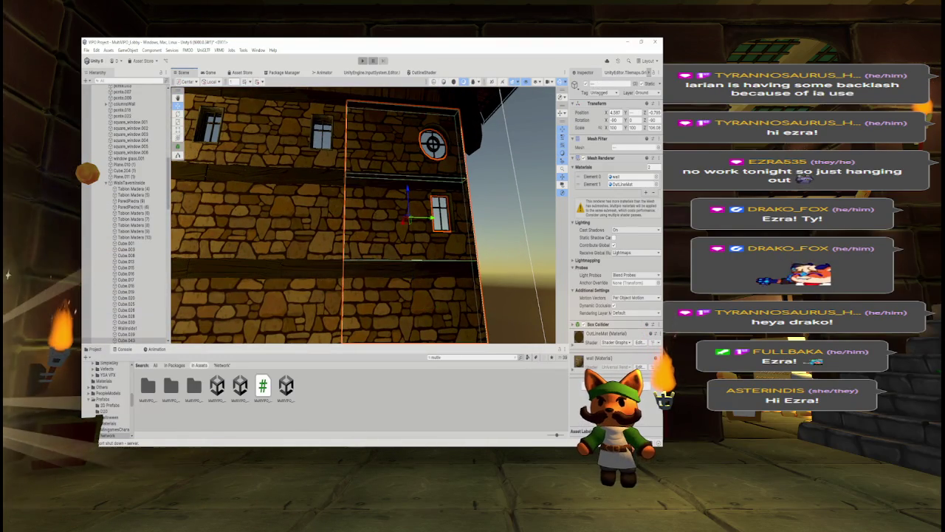
left_click(384, 222)
left_click(406, 218)
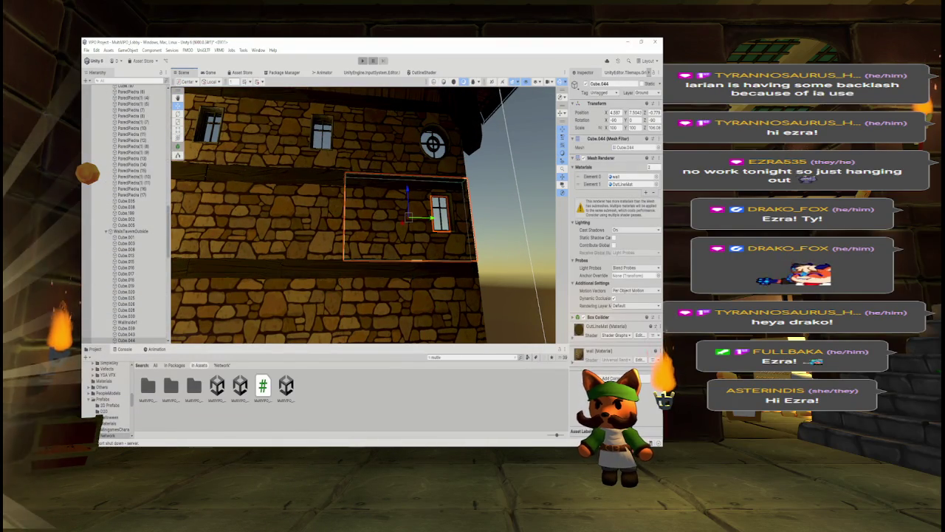
left_click(372, 291, "shift")
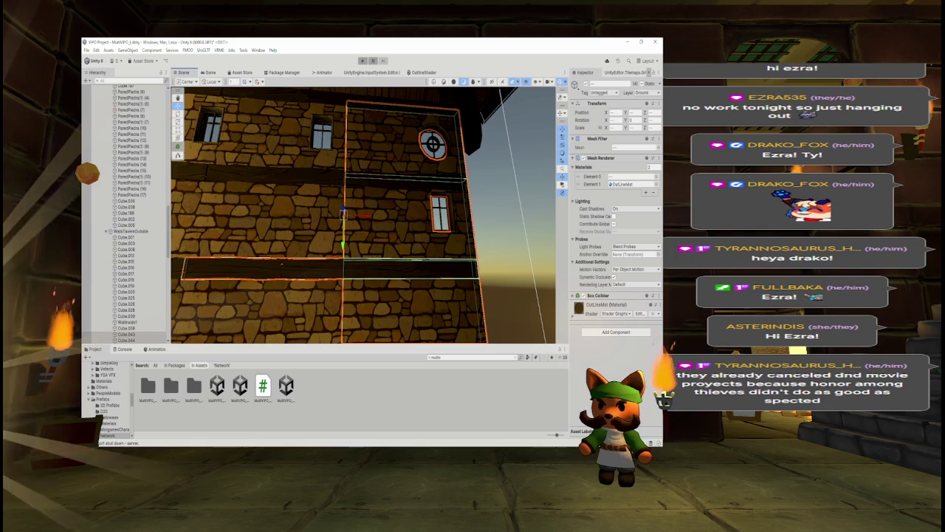
key("Delete")
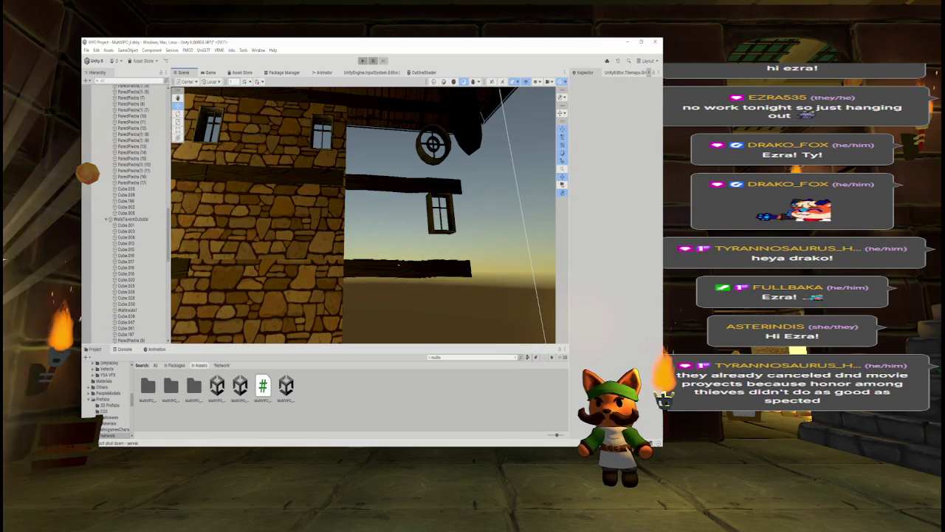
Step: Delete the upper wooden beam and the dark horizontal beam
left_click(380, 184)
key("Delete")
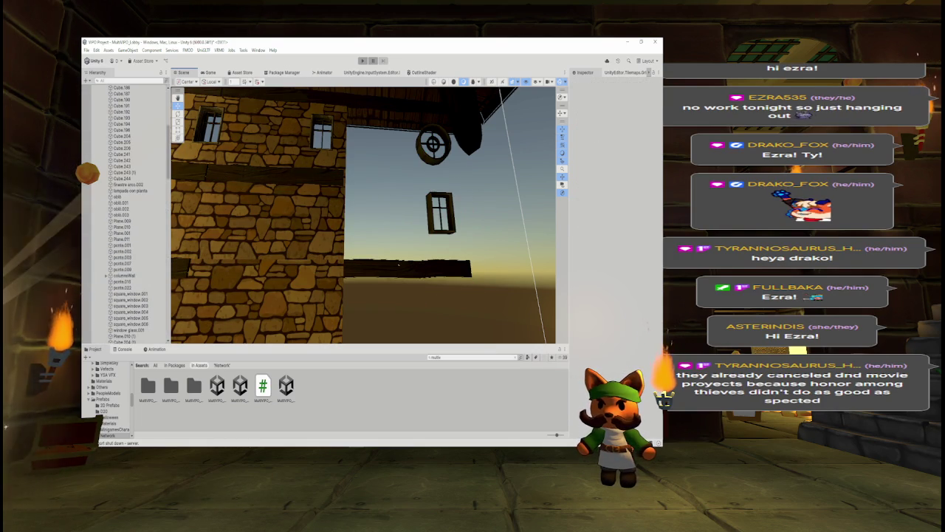
left_click(392, 269)
key("Delete")
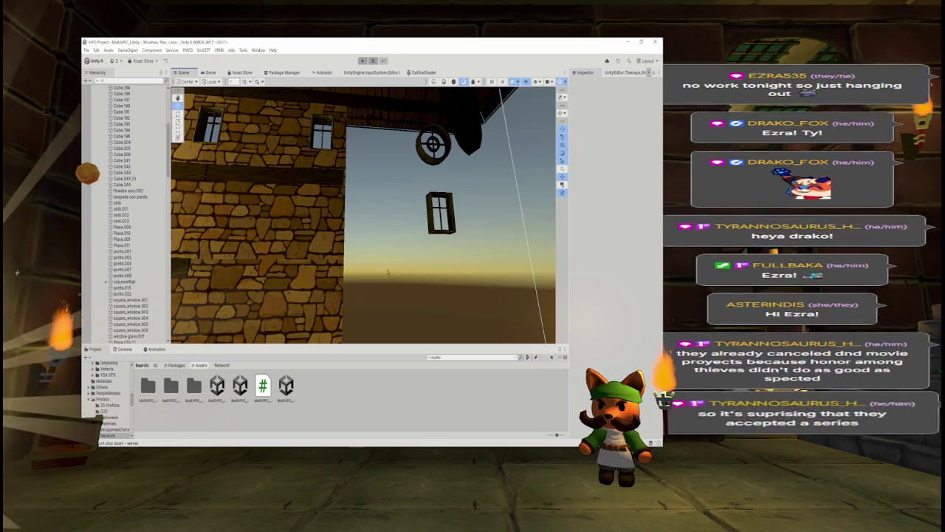
Step: Delete the hanging window and the wheel-shaped ornament obli
left_click_drag(388, 276, 393, 231)
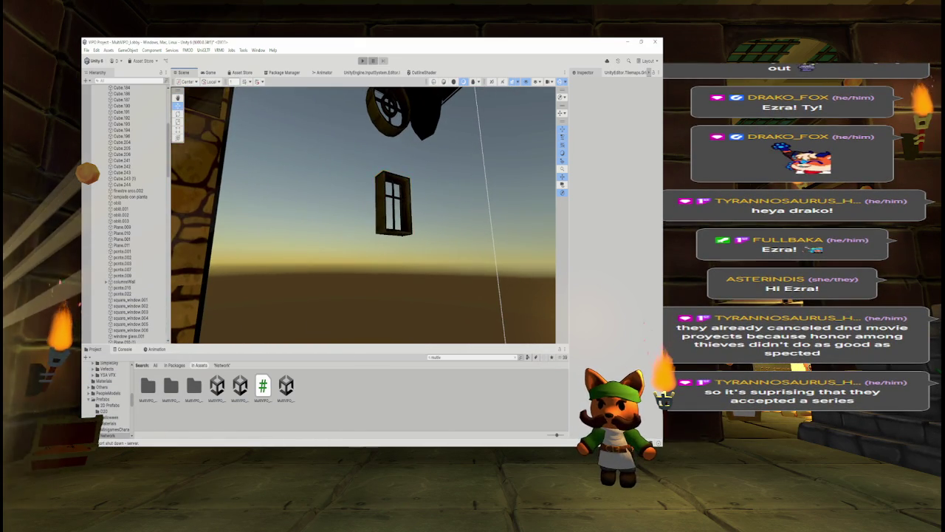
left_click(383, 215)
key("Delete")
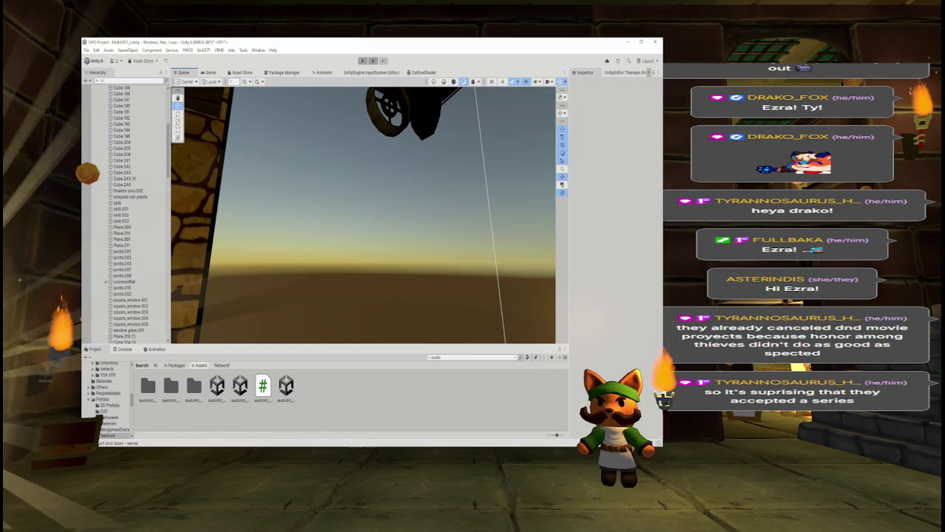
left_click(387, 111)
key("Delete")
mouse_move(384, 148)
left_mouse_down()
mouse_move(376, 212)
mouse_move(344, 222)
left_mouse_up()
Step: Check the ledge and roof beams, then delete the chandelier Chandelier V2
left_click(369, 214)
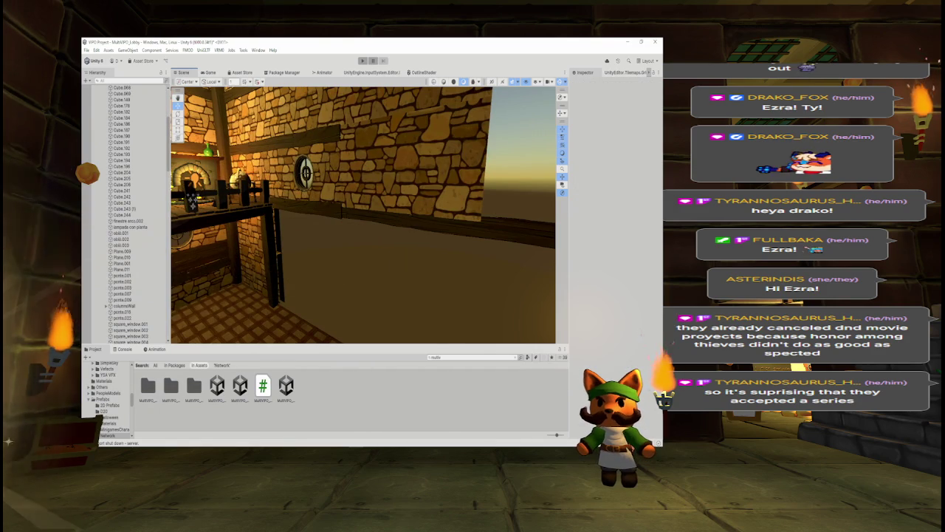
left_click(479, 223)
mouse_move(479, 223)
left_mouse_down()
mouse_move(492, 213)
mouse_move(519, 228)
mouse_move(553, 223)
left_mouse_up()
left_click(384, 177)
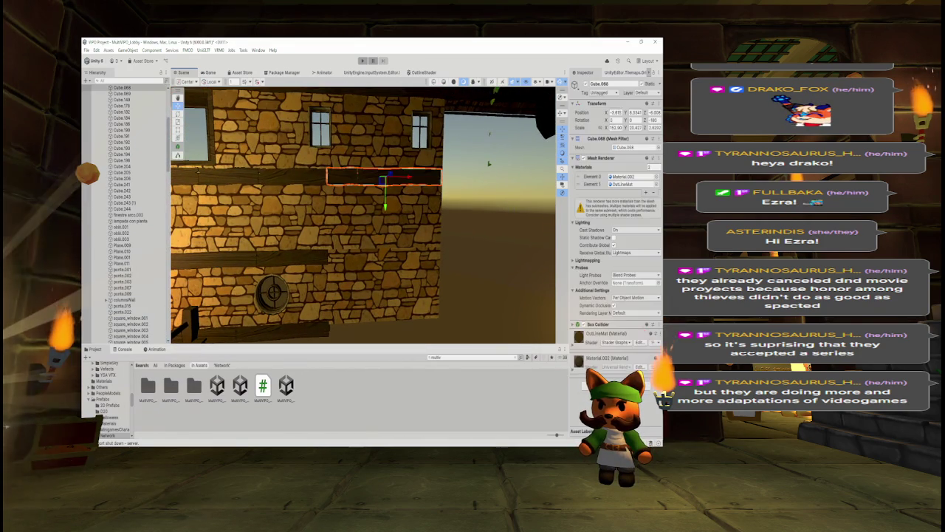
left_click_drag(384, 177, 504, 186)
left_click(472, 142)
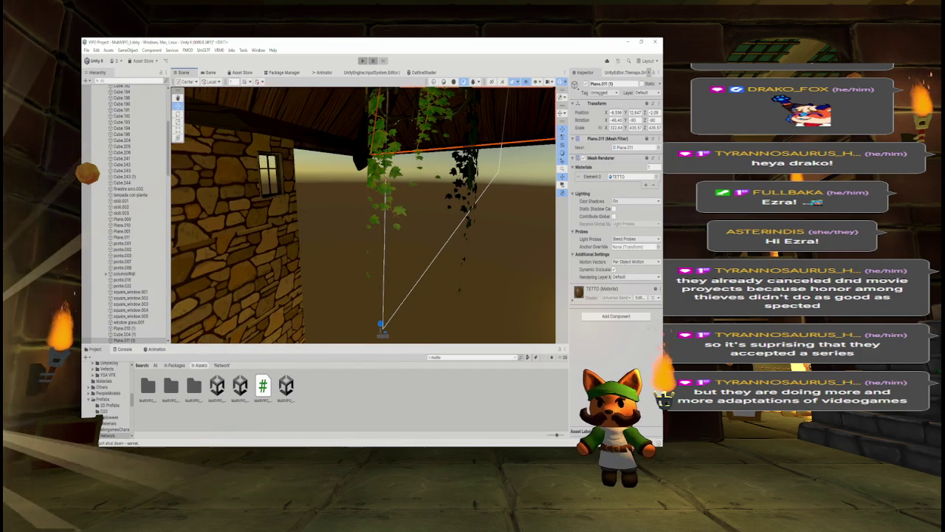
mouse_move(400, 193)
left_mouse_down()
mouse_move(372, 211)
mouse_move(384, 185)
mouse_move(462, 199)
mouse_move(511, 197)
mouse_move(556, 177)
mouse_move(429, 256)
left_mouse_up()
left_click(362, 169)
key("Delete")
Step: Delete a stone wall panel beside the wooden wall beams
left_click(433, 151)
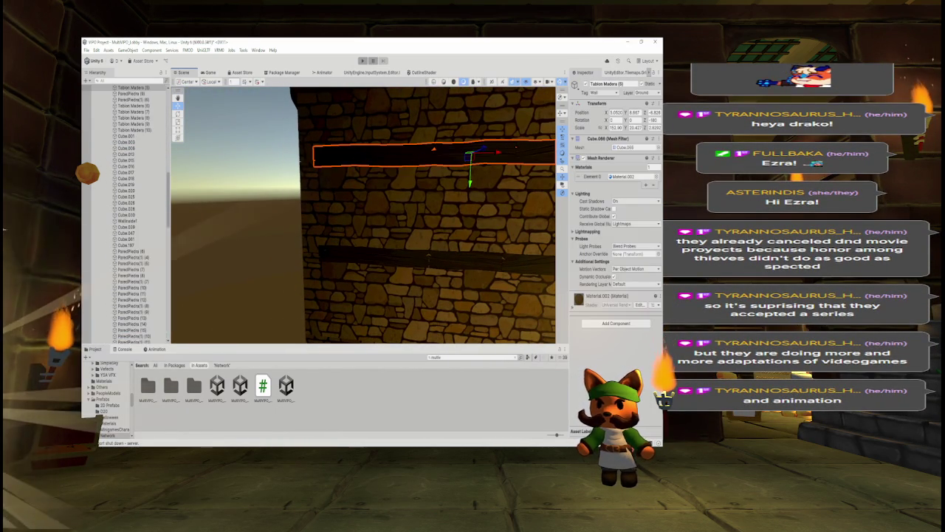
mouse_move(413, 192)
left_mouse_down()
mouse_move(369, 229)
mouse_move(308, 212)
left_mouse_up()
left_click(369, 221)
left_click(308, 211)
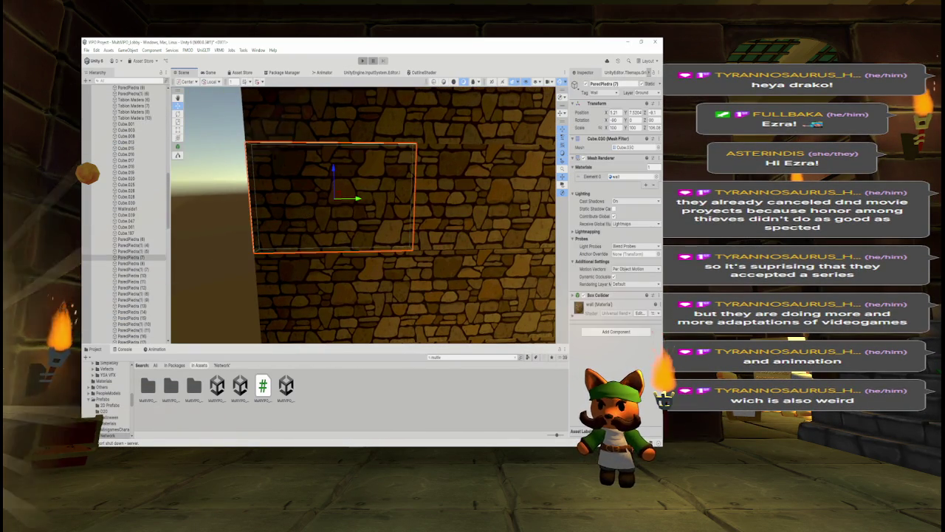
key("Delete")
key("ctrl+z")
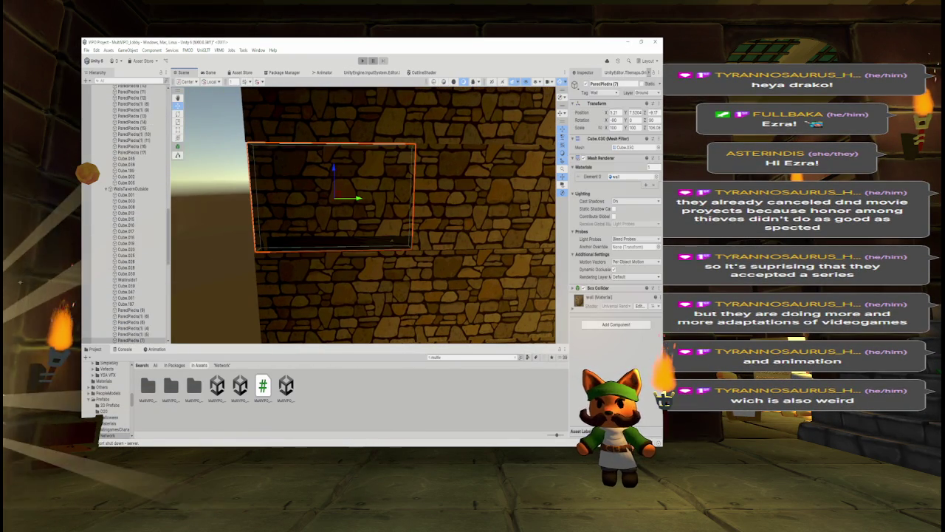
key("Delete")
Step: Delete the plank Tablon Madera (4) and two lower stone wall panels
left_click(360, 250)
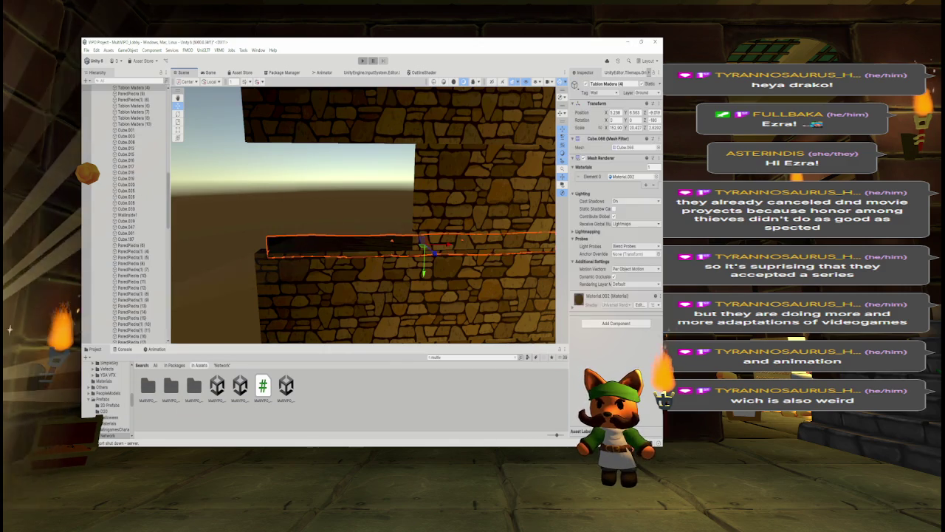
key("Delete")
left_click(332, 295)
key("Delete")
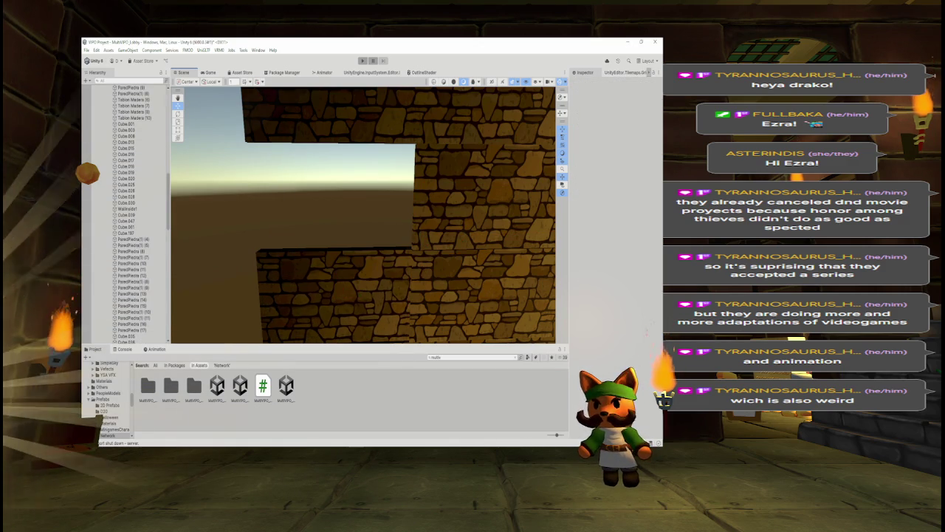
left_click(360, 269)
key("Delete")
Step: Delete wall panel ParedPiedra (8), the upper stone panel and another wall panel
double_click(131, 91)
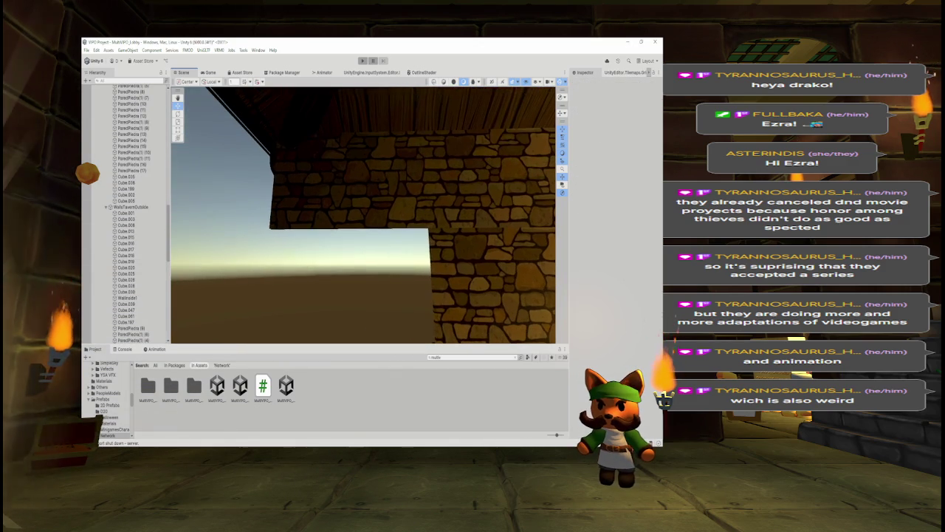
key("Delete")
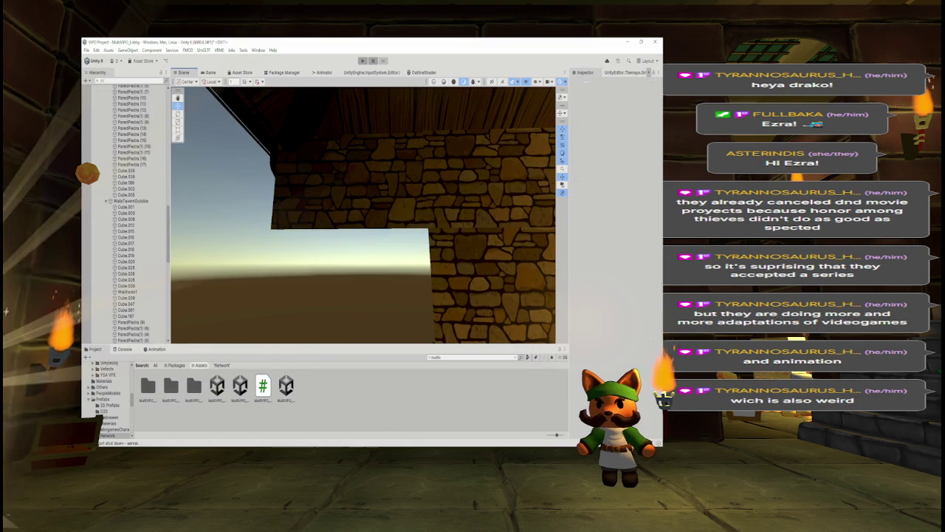
left_click(331, 179)
key("Delete")
mouse_move(347, 216)
left_mouse_down()
mouse_move(359, 213)
mouse_move(363, 226)
left_mouse_up()
left_click(363, 226)
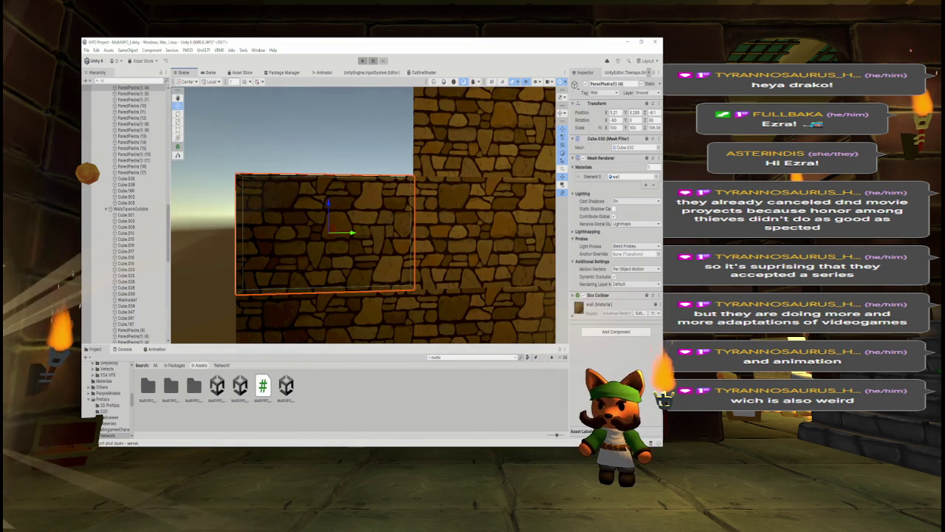
left_click(363, 225)
left_click(362, 226)
key("Delete")
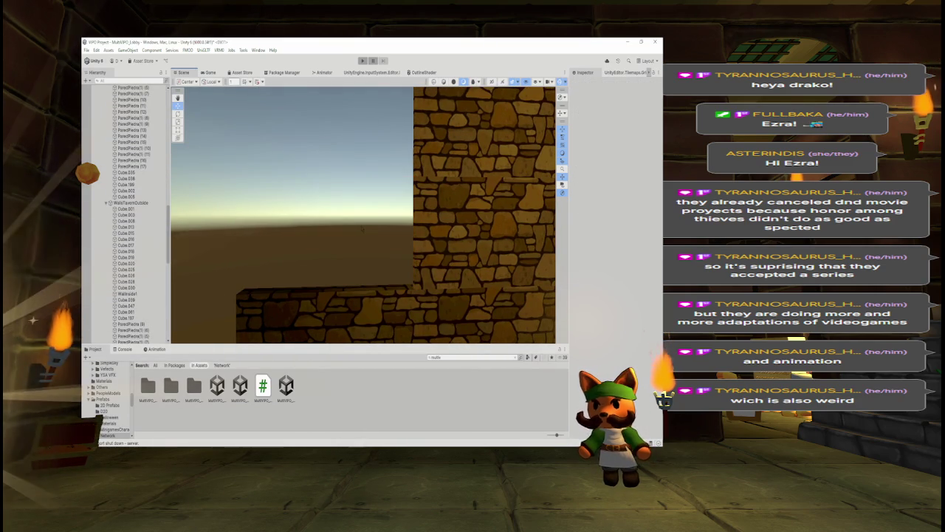
Step: Delete two more stone wall panels in the next wall section, then review the opening
left_click_drag(366, 225, 369, 256)
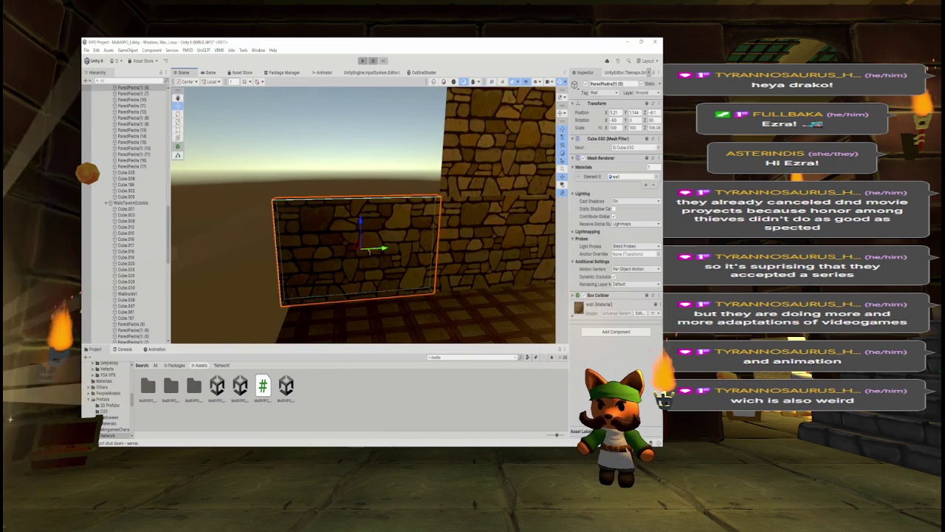
left_click(370, 256)
key("Delete")
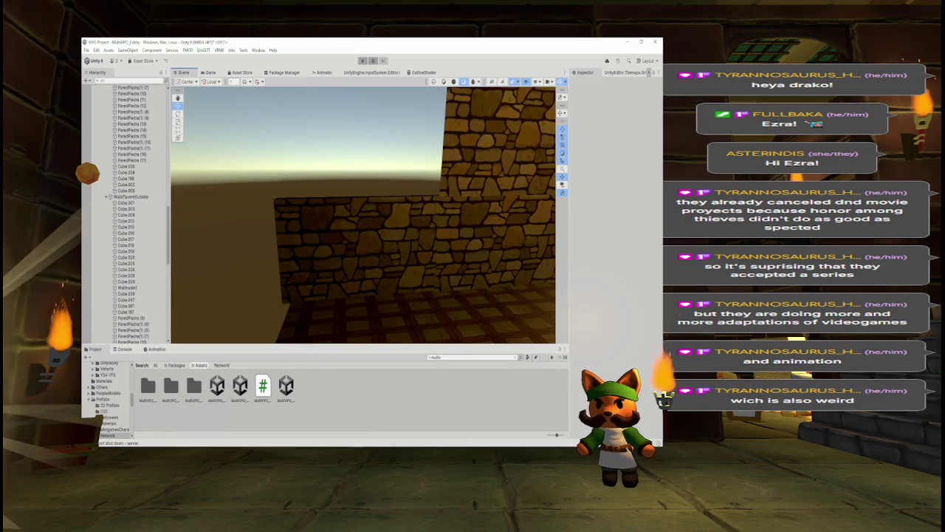
left_click(380, 237)
key("Delete")
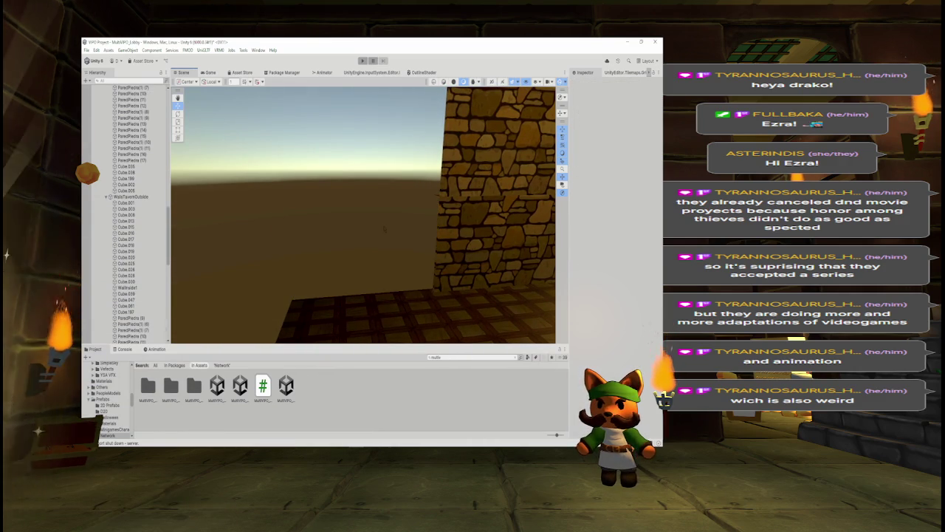
left_click_drag(384, 222, 349, 231)
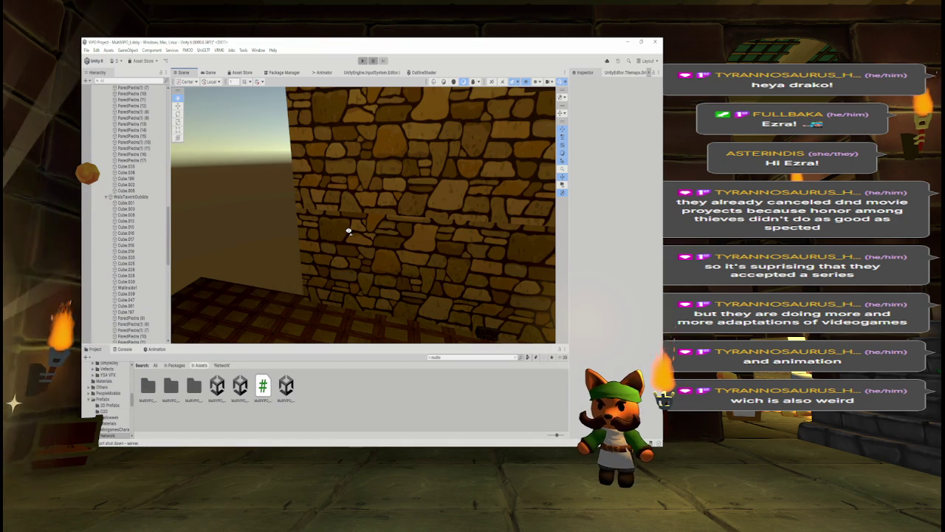
left_click_drag(349, 230, 348, 232)
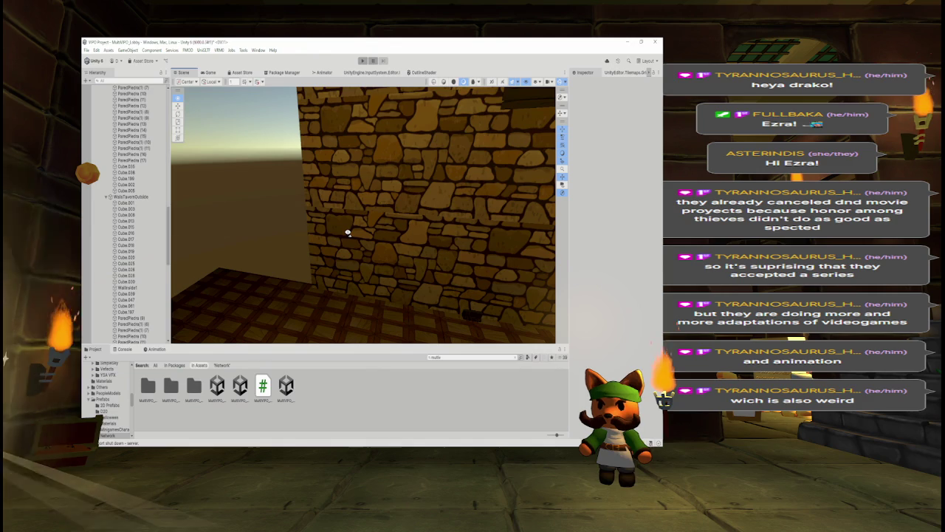
left_click_drag(348, 232, 361, 229)
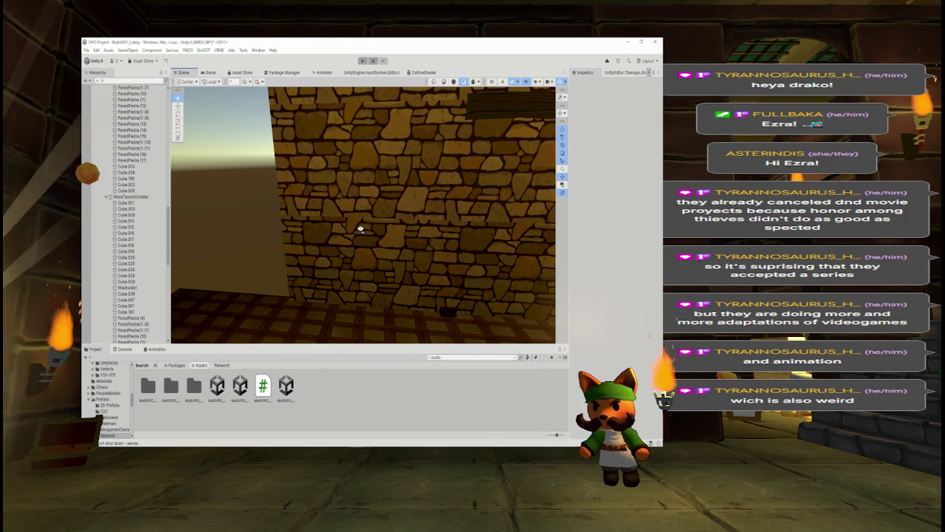
mouse_move(361, 229)
left_mouse_down()
mouse_move(380, 217)
mouse_move(380, 233)
left_mouse_up()
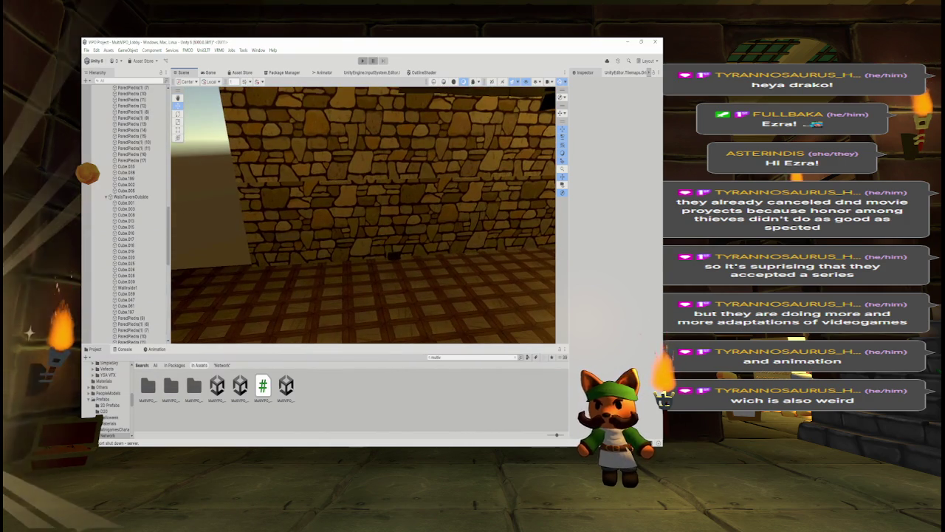
Step: Delete block Cube.149, ParedPiedra (11) and the neighbouring stone wall pieces
left_click(381, 235)
key("Delete")
mouse_move(384, 177)
left_mouse_down()
mouse_move(378, 160)
mouse_move(369, 173)
mouse_move(380, 175)
left_mouse_up()
left_click(377, 178)
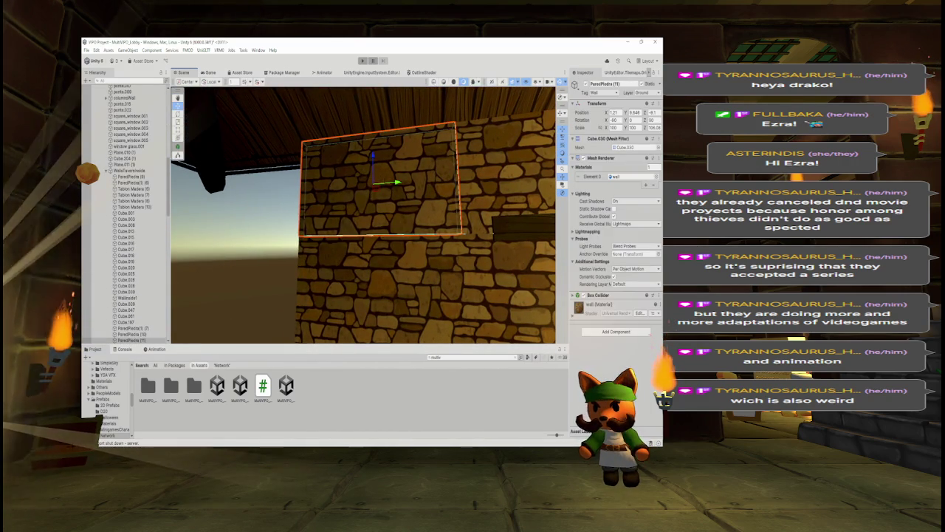
key("Delete")
left_click(384, 181)
key("Delete")
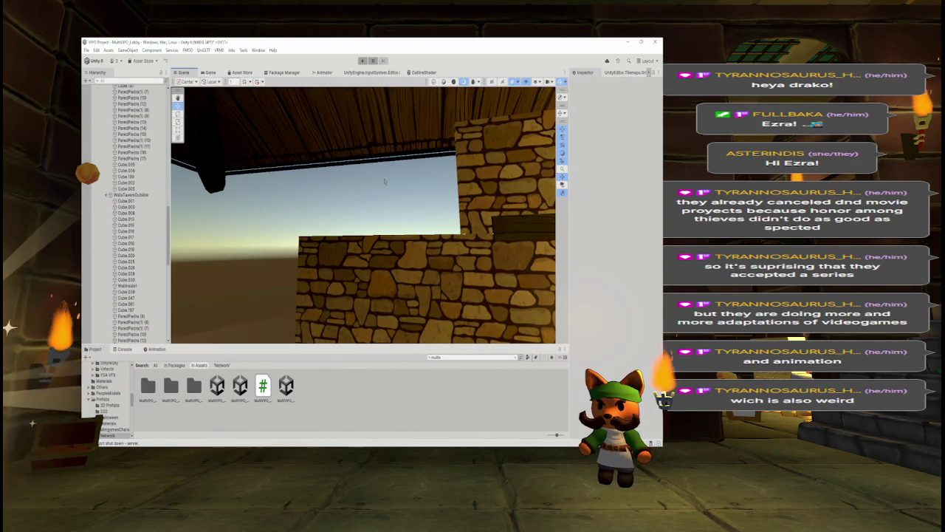
left_click(391, 251)
key("Delete")
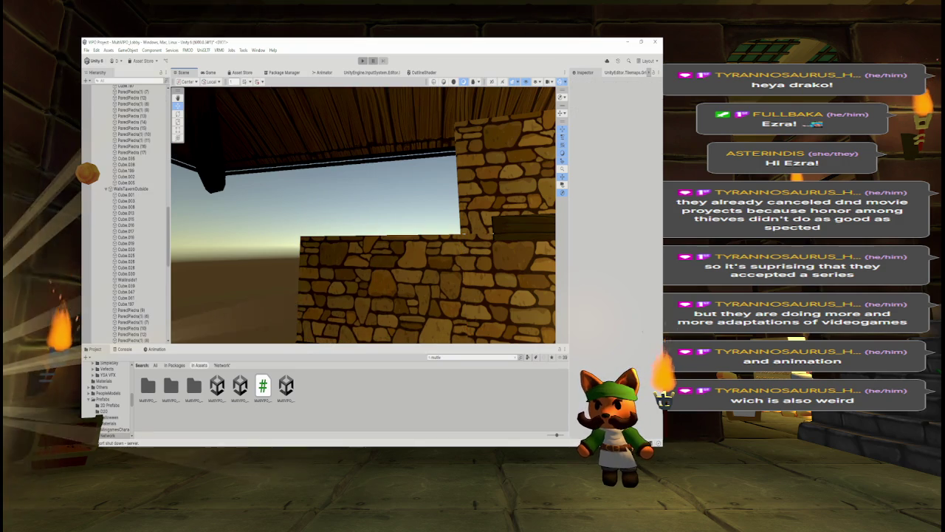
key("Delete")
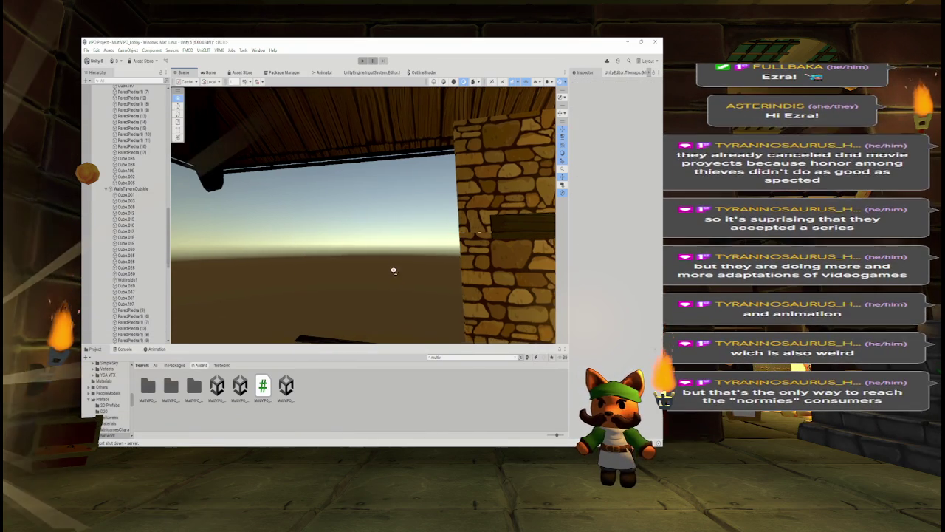
Step: Delete three more outer wall pieces further up the wall
scroll(394, 278, "up", 2)
scroll(394, 277, "up", 2)
key("q")
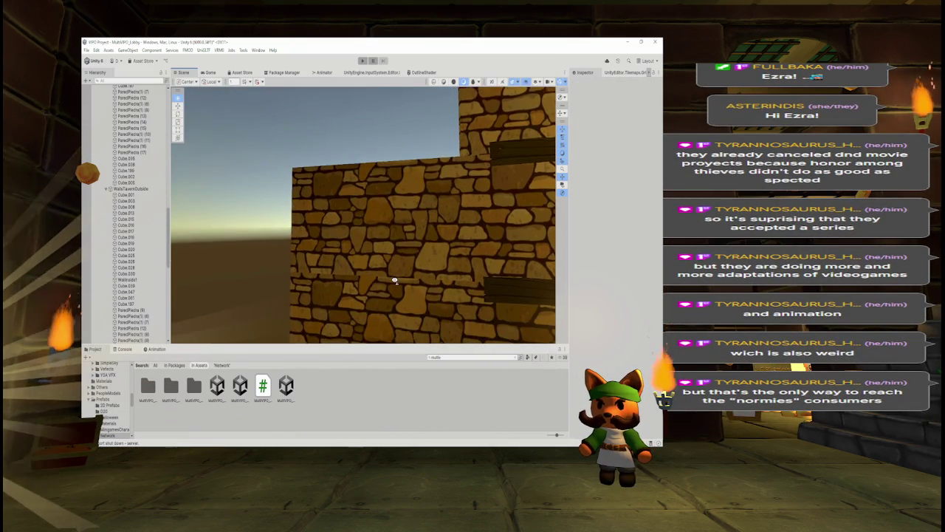
left_click(362, 206)
key("Delete")
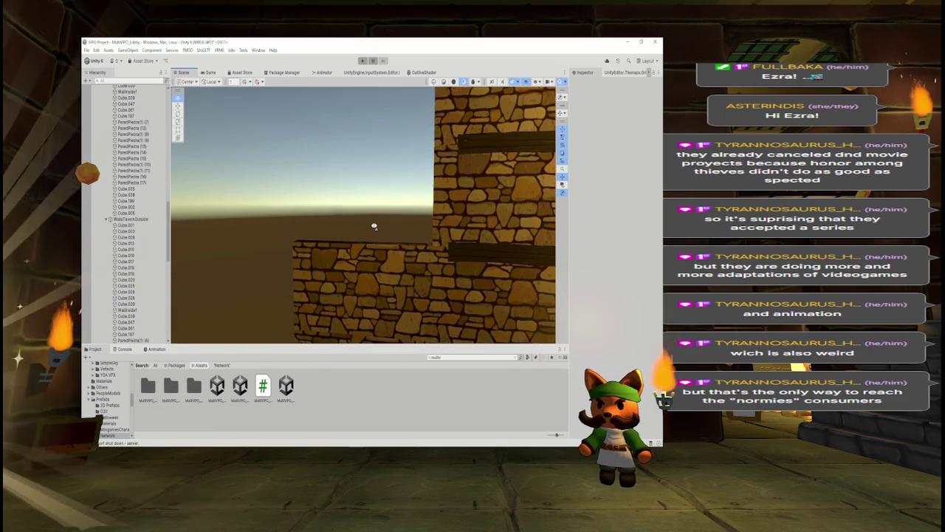
left_click(376, 226)
key("Delete")
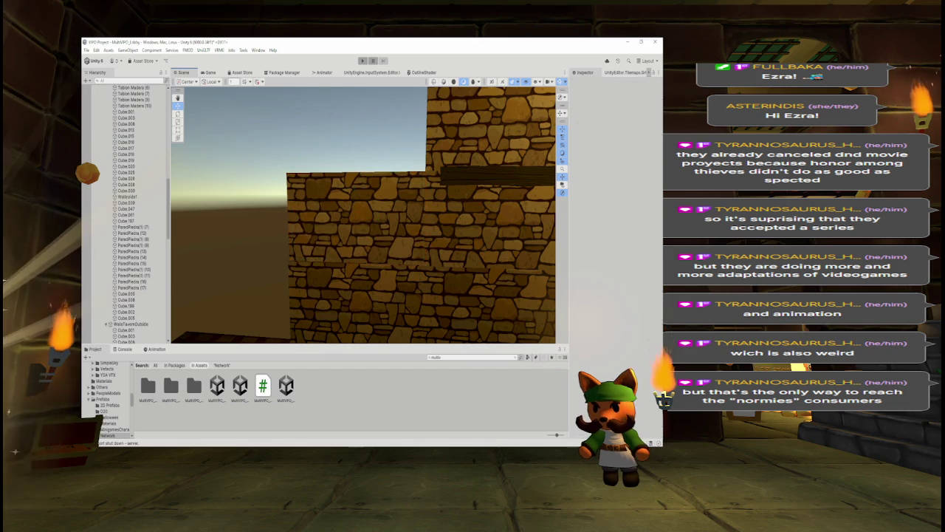
left_click(384, 222)
key("Delete")
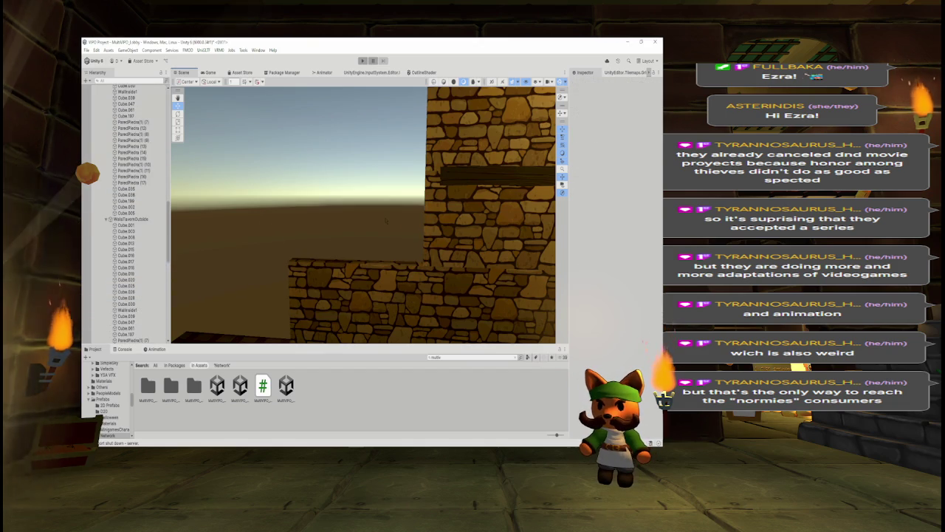
Step: Delete the two lower outer wall pieces and look into the tavern interior
left_click(354, 299)
key("Delete")
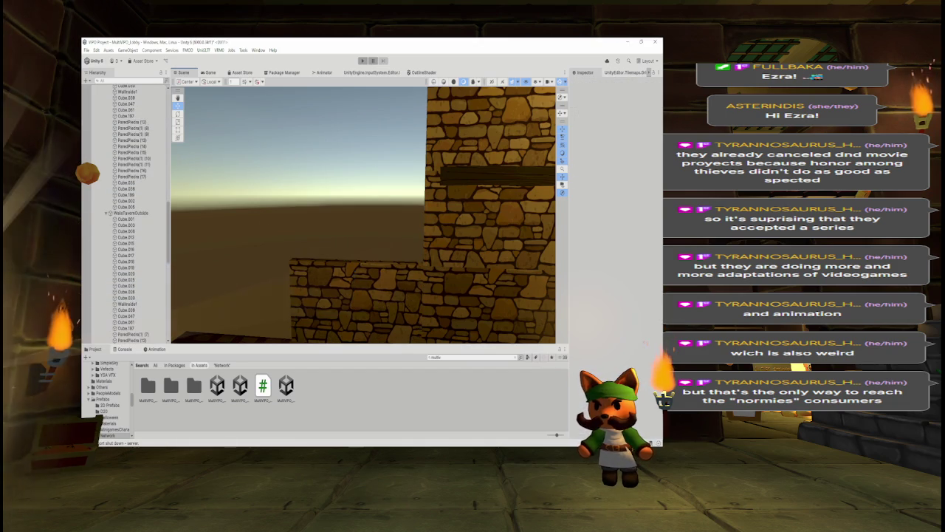
left_click(384, 295)
key("Delete")
left_click_drag(392, 295, 549, 295)
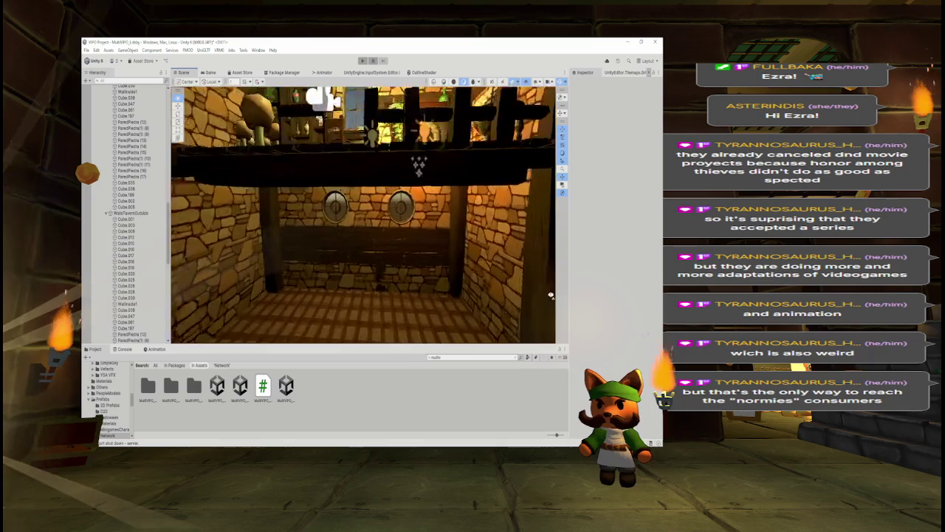
Step: Delete plank Cube.048 and the other wooden planks below the round windows
scroll(549, 295, "up", 5)
left_click(443, 221)
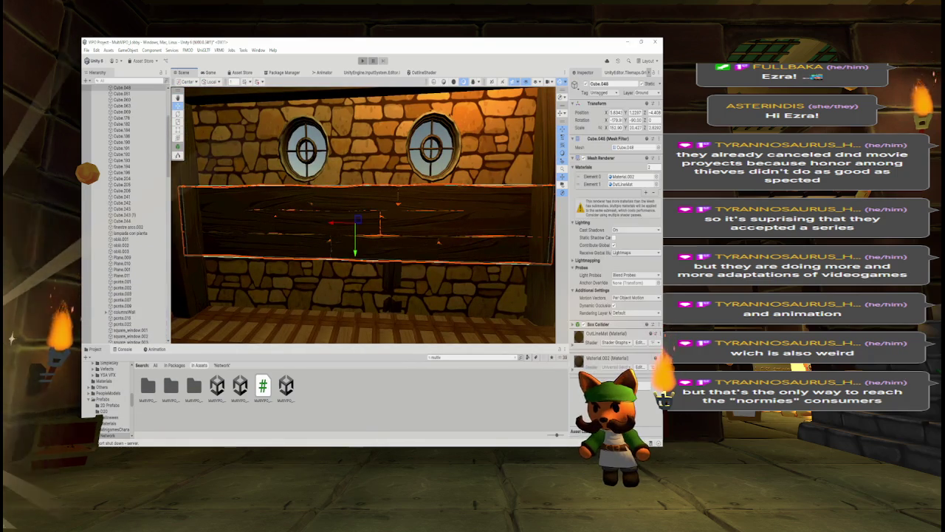
key("Delete")
key("ctrl+z")
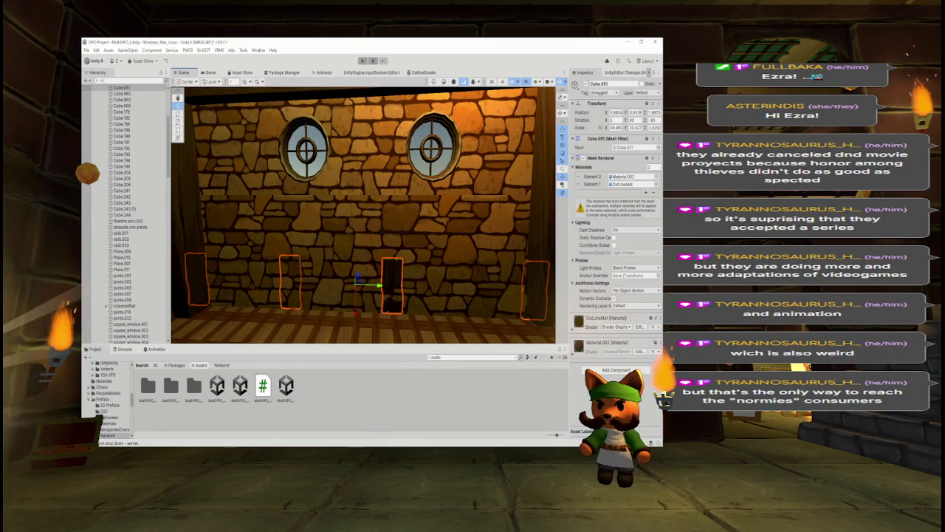
key("Delete")
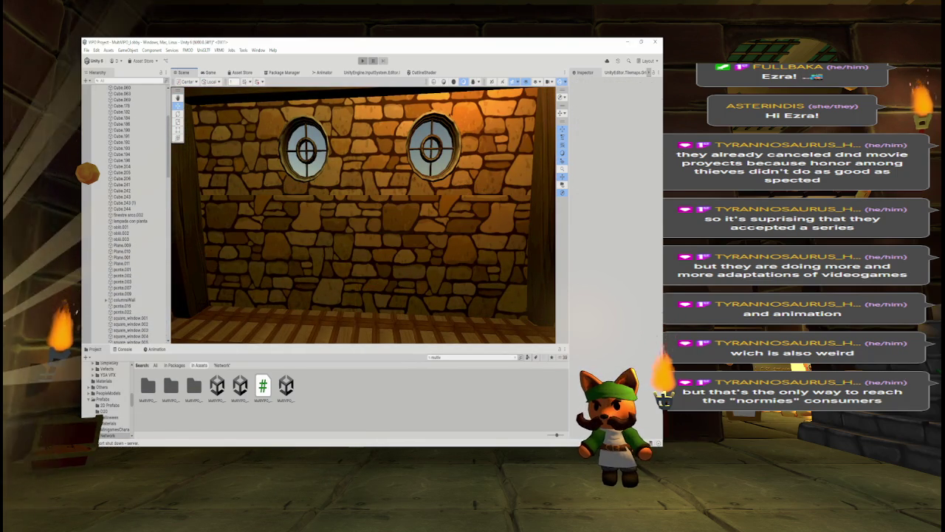
mouse_move(392, 191)
left_mouse_down()
mouse_move(354, 199)
mouse_move(488, 229)
left_mouse_up()
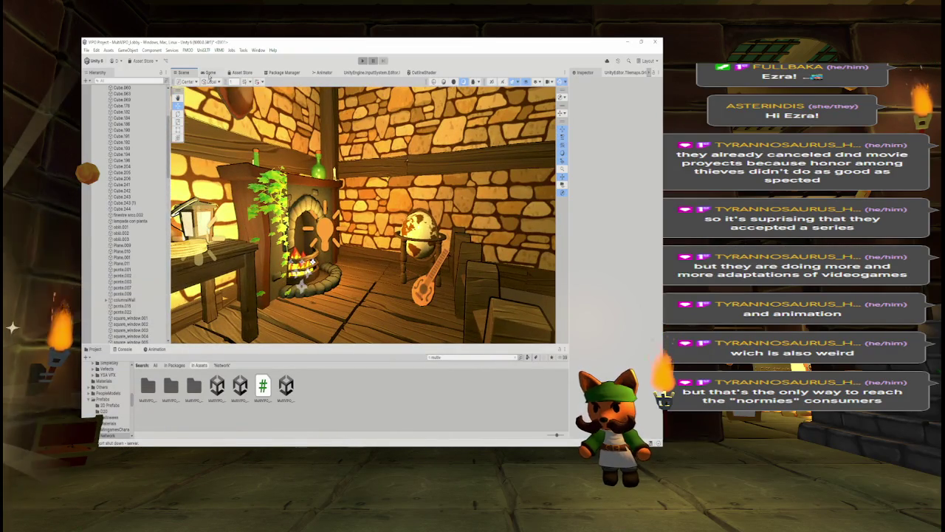
Step: Preview the lobby through the game camera twice, returning to the Scene view
left_click(210, 74)
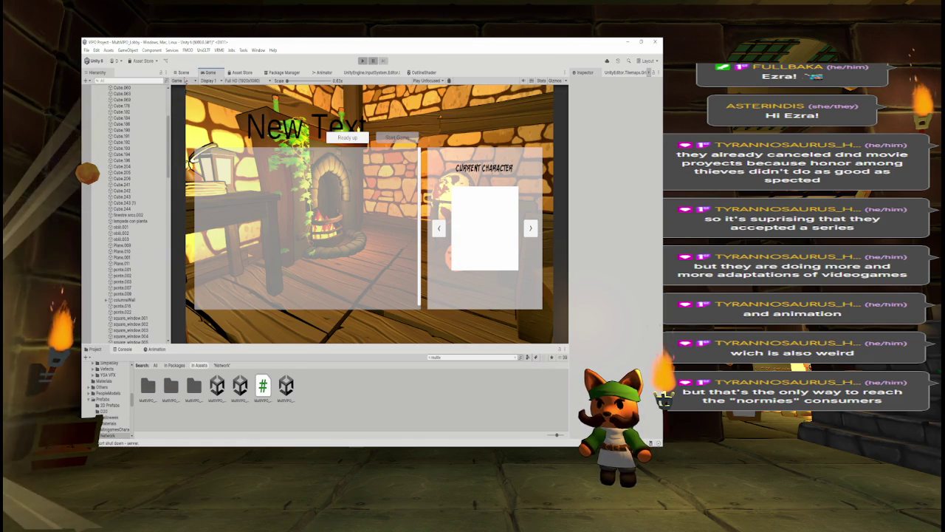
left_click(182, 72)
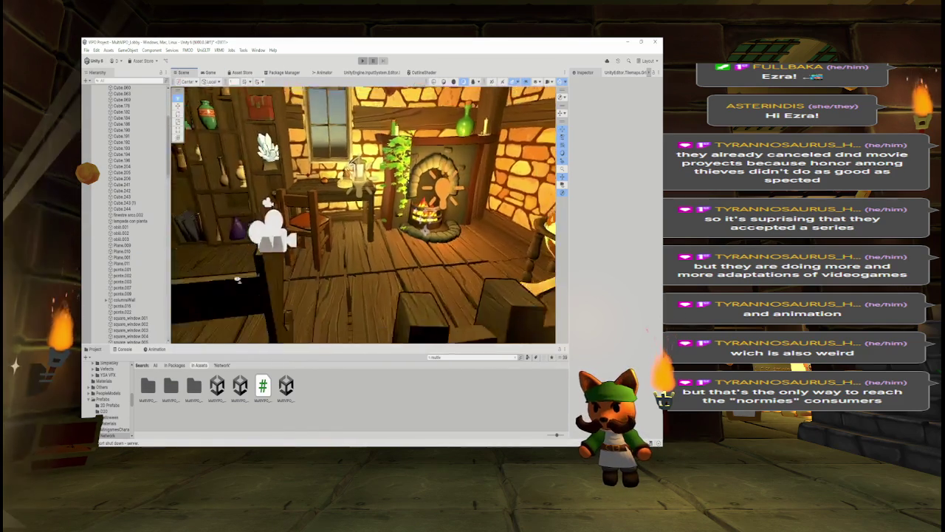
left_click_drag(216, 273, 358, 239)
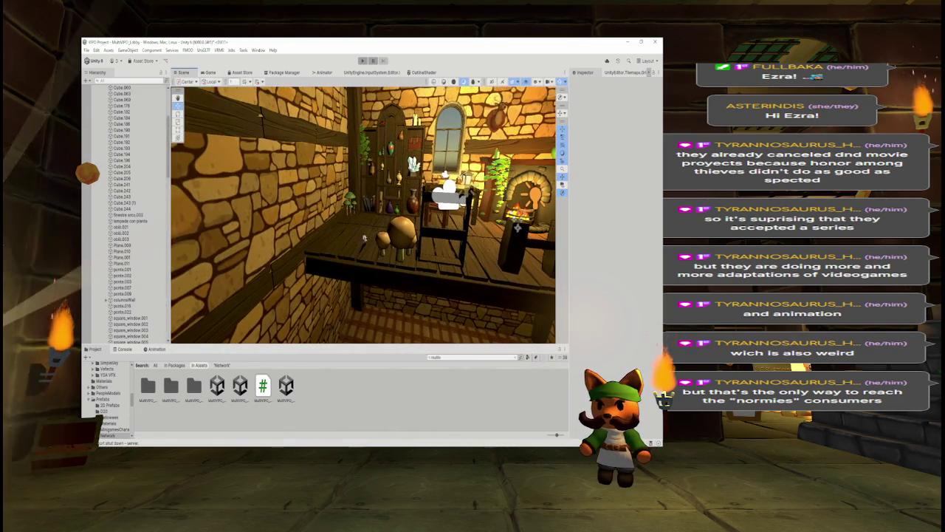
left_click(210, 73)
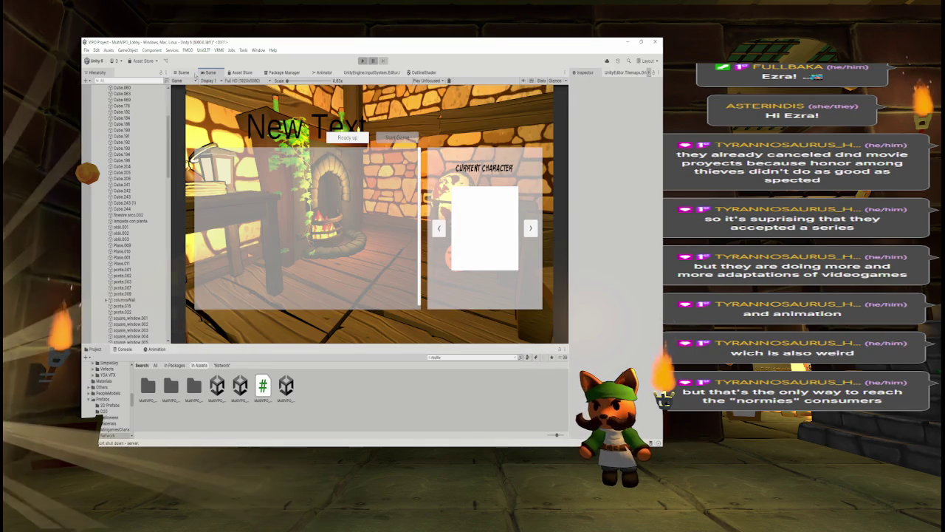
left_click(182, 72)
mouse_move(475, 253)
left_mouse_down()
mouse_move(355, 222)
mouse_move(385, 215)
left_mouse_up()
Step: Delete the door post porta.022 and inspect the railing and beams nearby
left_click(411, 214)
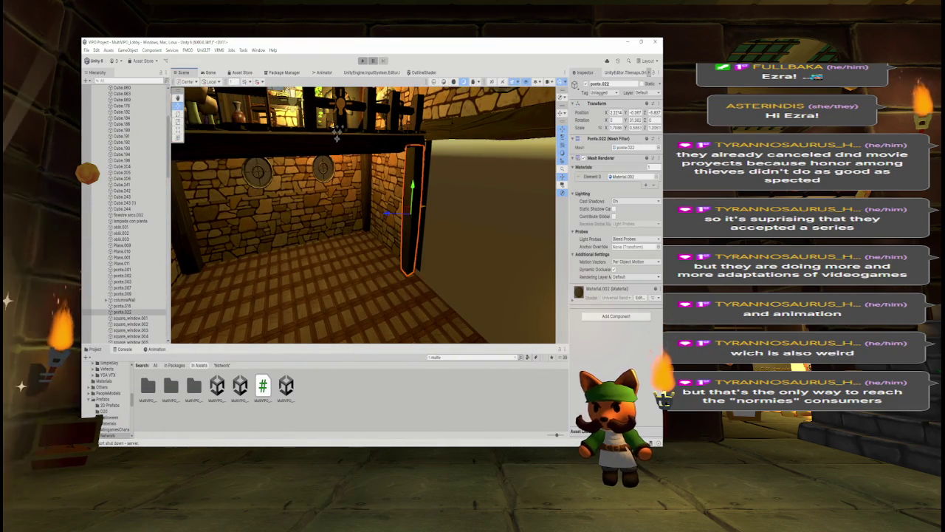
key("Delete")
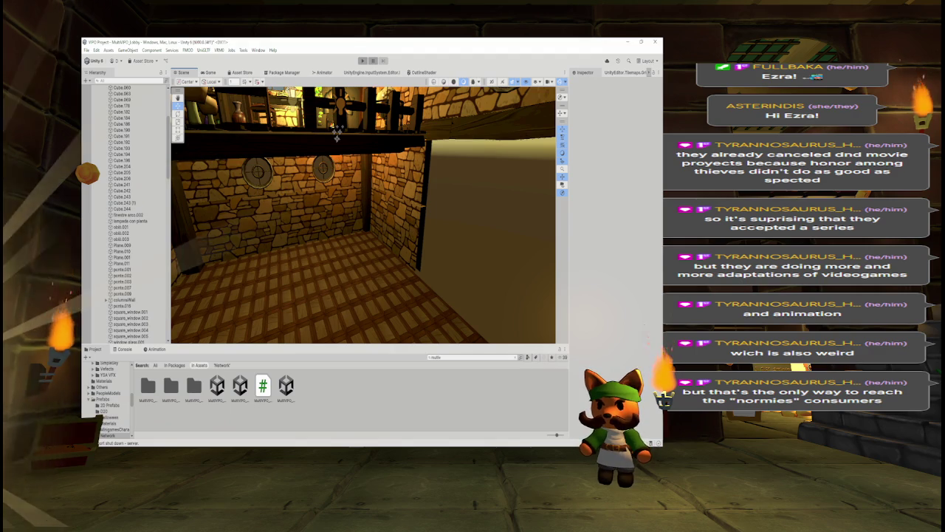
left_click(336, 135)
key("f")
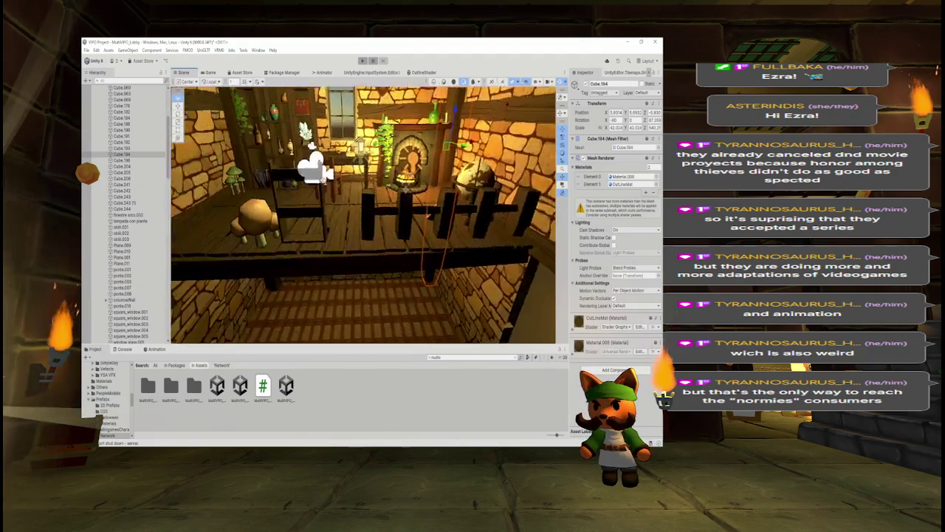
left_click(441, 111)
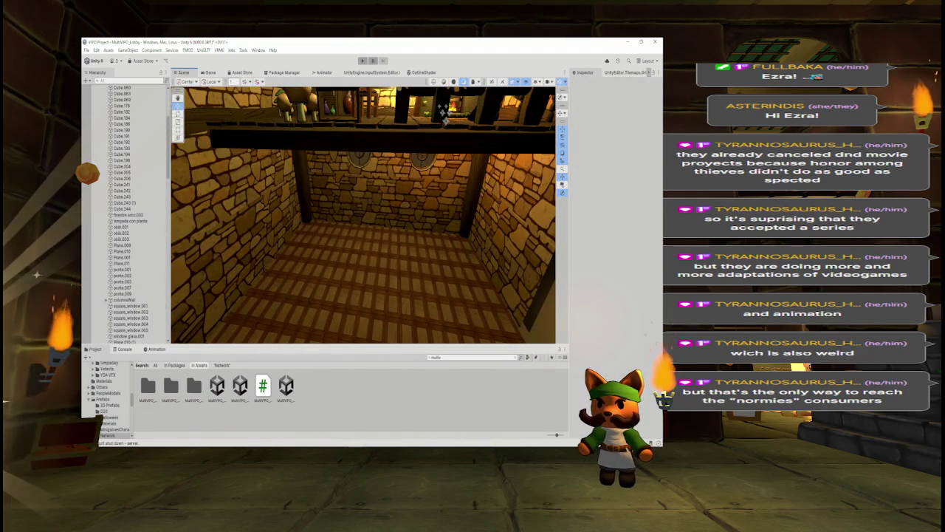
mouse_move(444, 110)
left_mouse_down()
mouse_move(395, 185)
mouse_move(440, 145)
mouse_move(432, 177)
mouse_move(403, 183)
mouse_move(405, 155)
left_mouse_up()
left_click(432, 194)
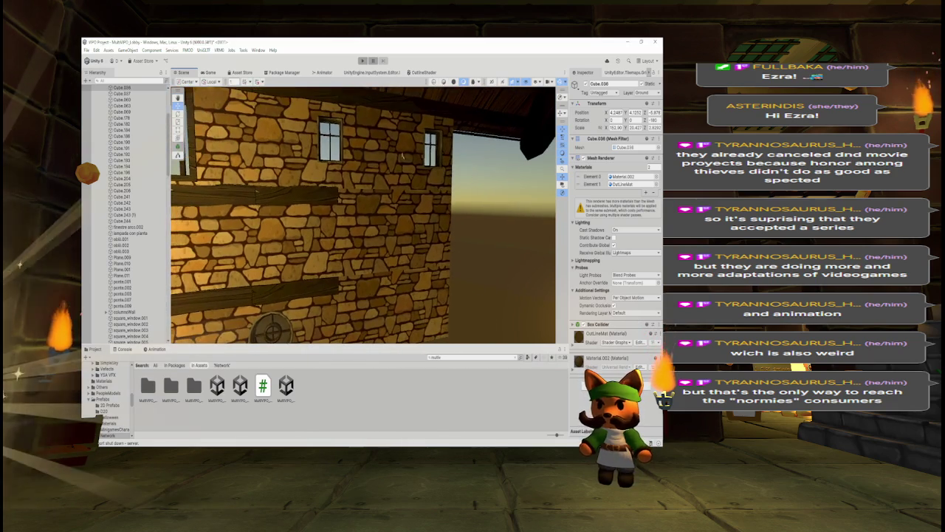
Step: Delete wall section Cube.039 and the square window square_window.005
left_click(404, 156)
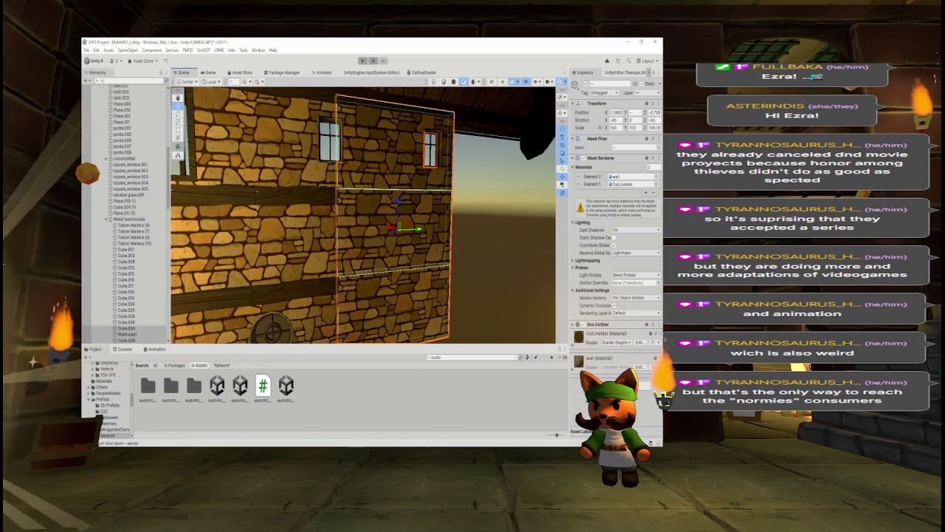
key("Delete")
key("ctrl+z")
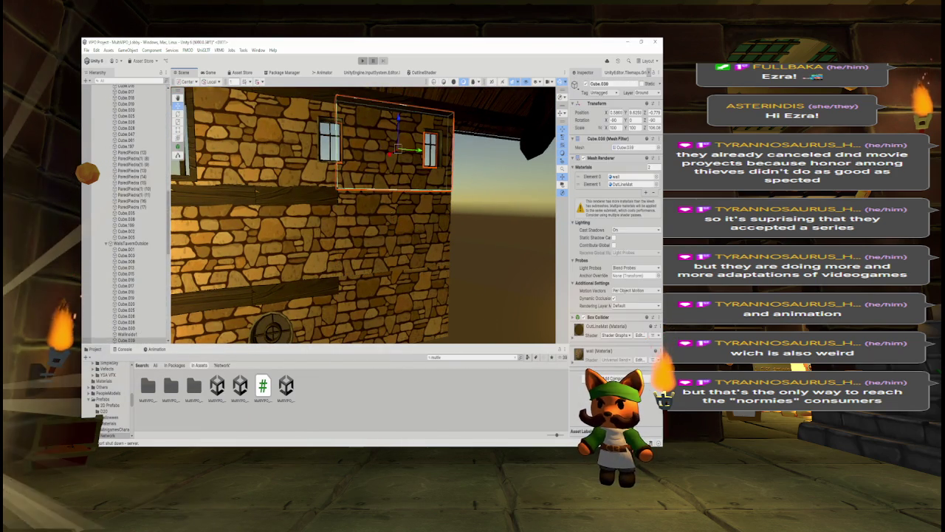
key("Delete")
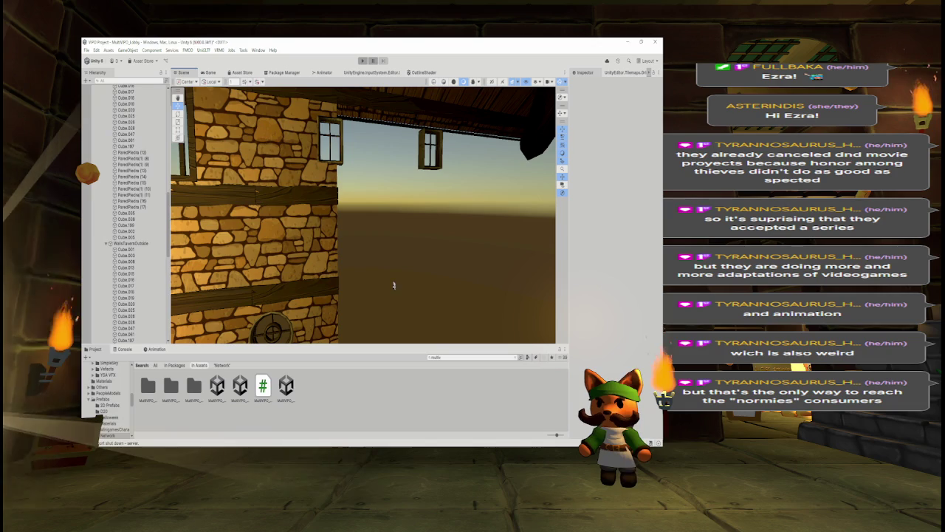
left_click(431, 148)
key("Delete")
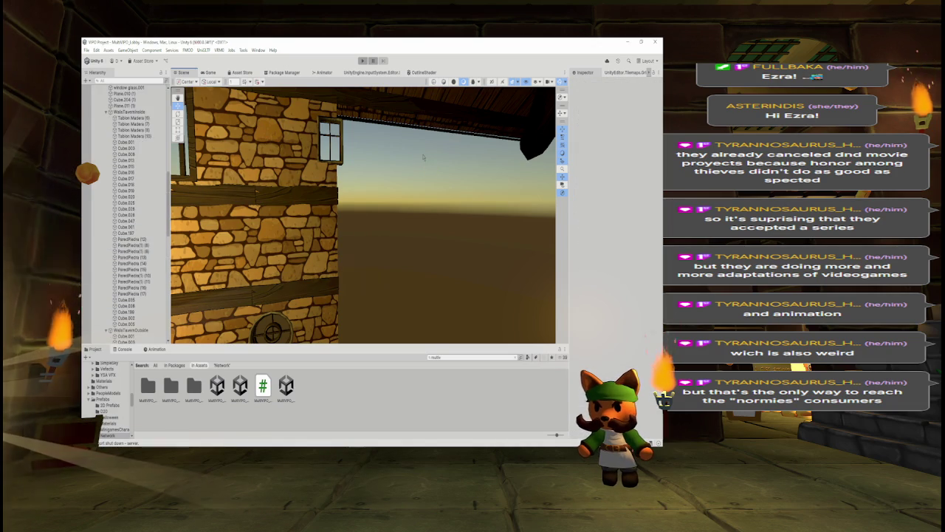
mouse_move(459, 181)
left_mouse_down()
mouse_move(481, 194)
mouse_move(619, 215)
mouse_move(506, 207)
mouse_move(267, 218)
mouse_move(204, 204)
mouse_move(101, 215)
left_mouse_up()
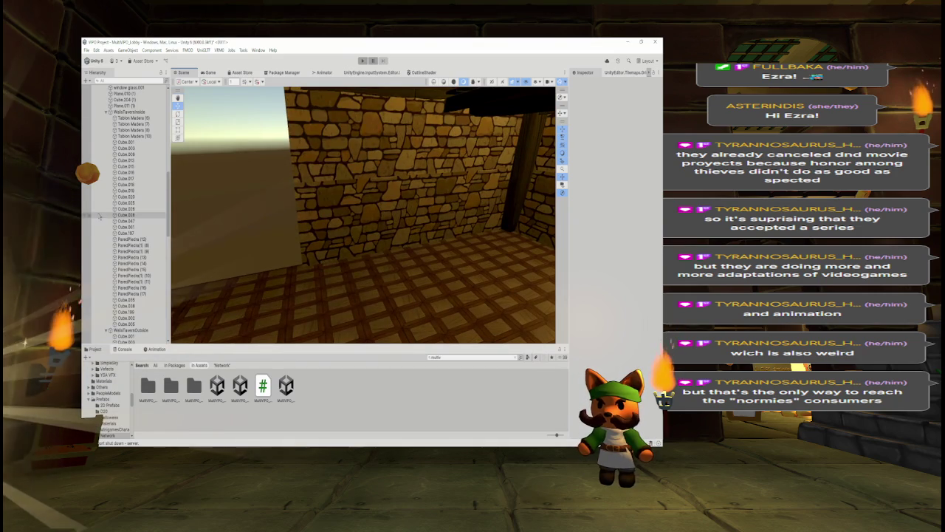
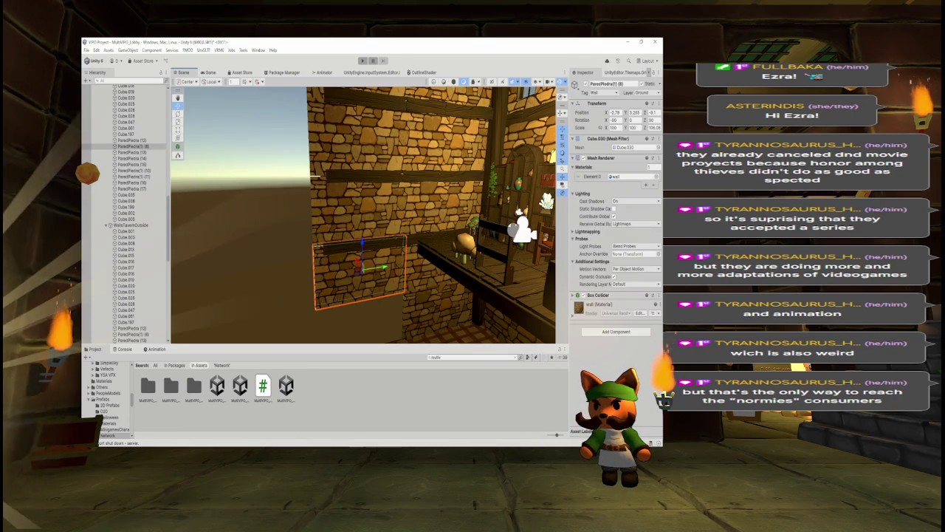
Step: Delete a stone wall panel from the tavern's outer wall
left_click(358, 277)
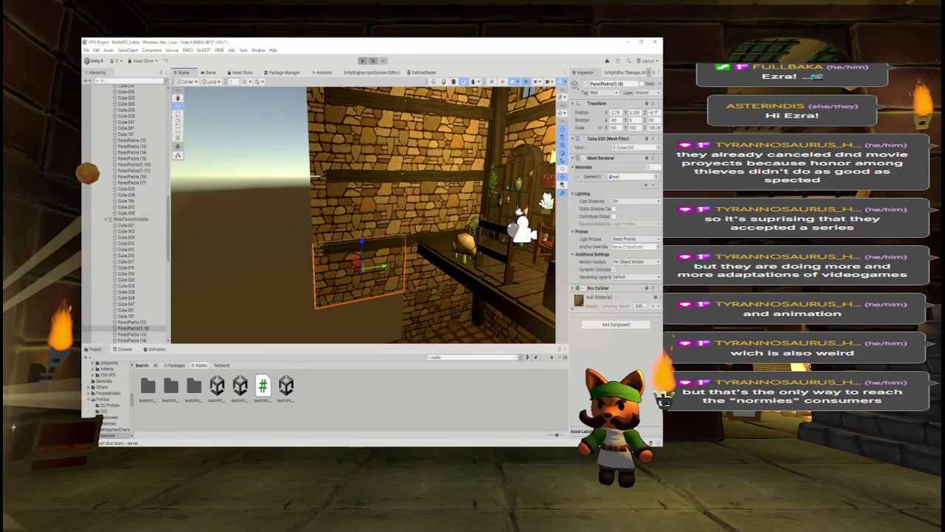
key("Delete")
mouse_move(396, 264)
left_mouse_down()
mouse_move(405, 251)
mouse_move(565, 248)
mouse_move(415, 247)
mouse_move(440, 264)
mouse_move(431, 259)
left_mouse_up()
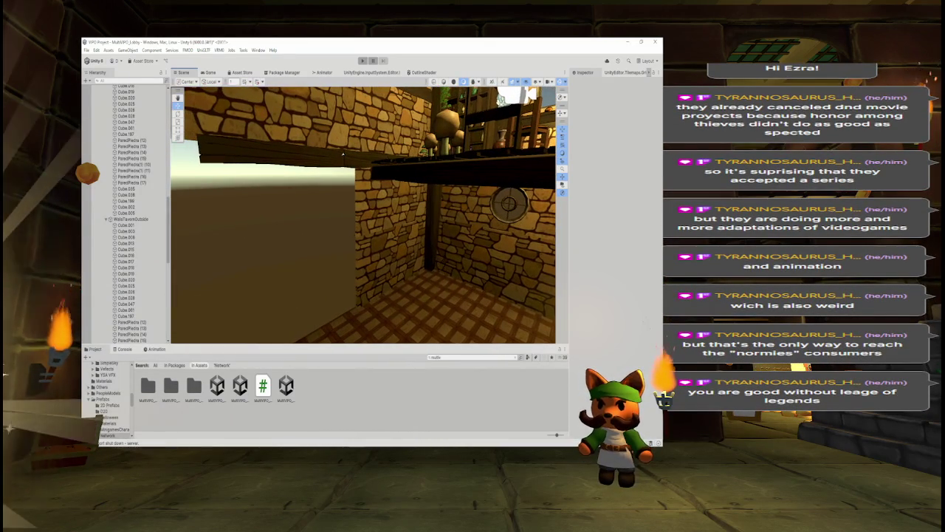
key("s")
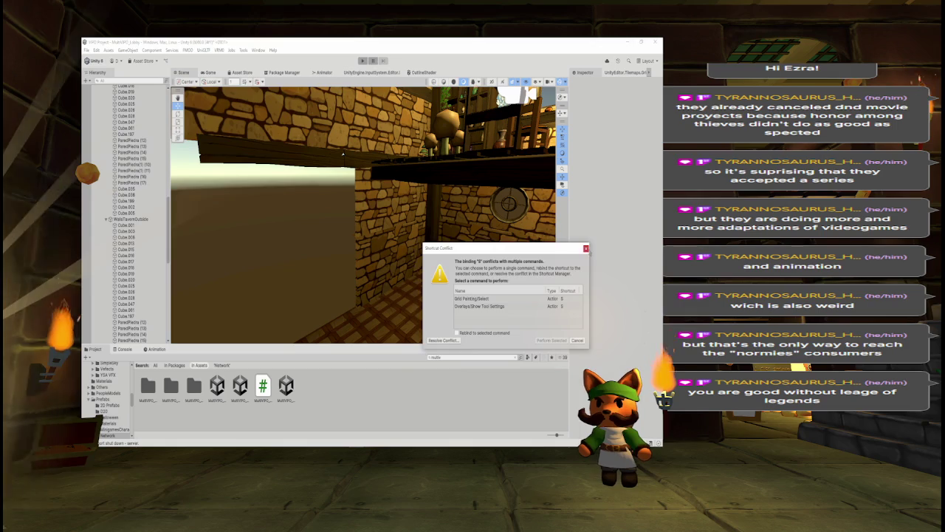
key("Escape")
Step: Delete the wall panel under the beam, undoing once and deleting it again
left_click_drag(443, 251, 467, 262)
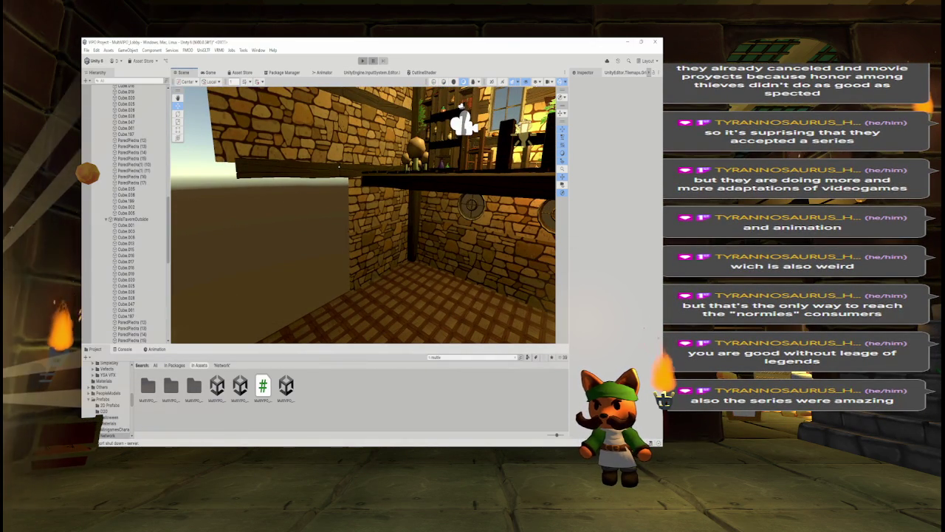
left_click(378, 251)
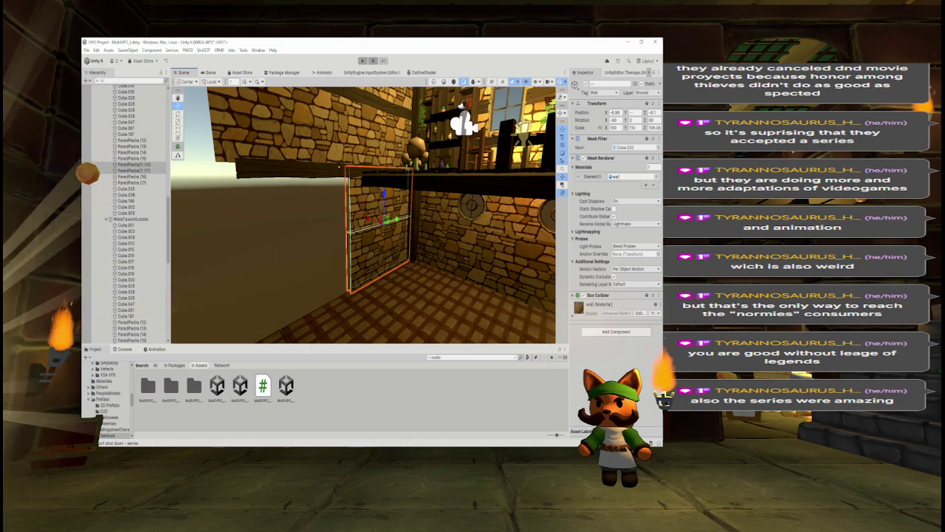
key("Delete")
key("ctrl+z")
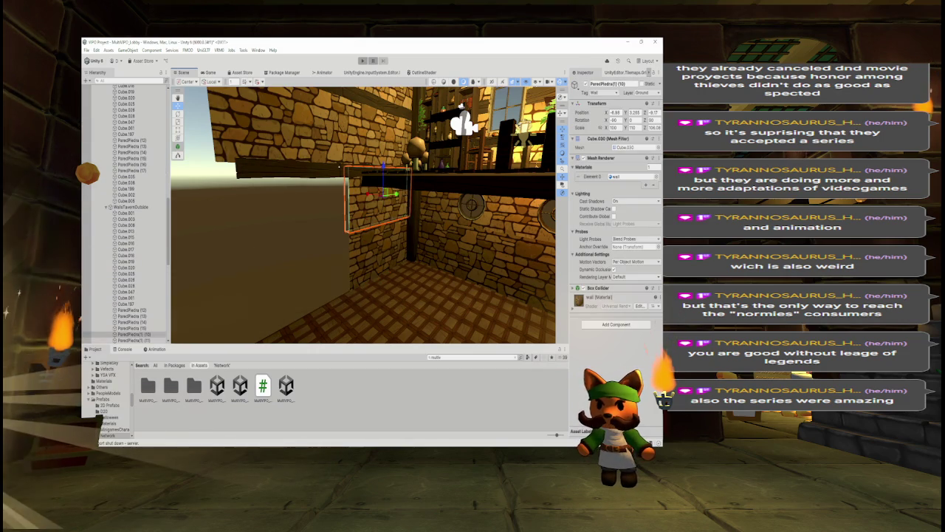
key("Delete")
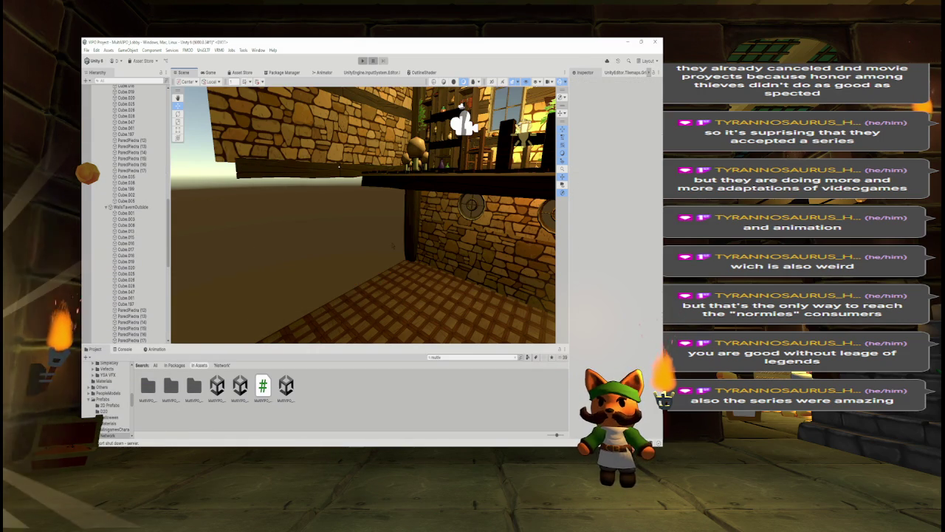
mouse_move(396, 243)
left_mouse_down()
mouse_move(547, 242)
mouse_move(428, 238)
left_mouse_up()
Step: Orbit around the tavern interior and briefly inspect the scene camera
scroll(428, 238, "down", 6)
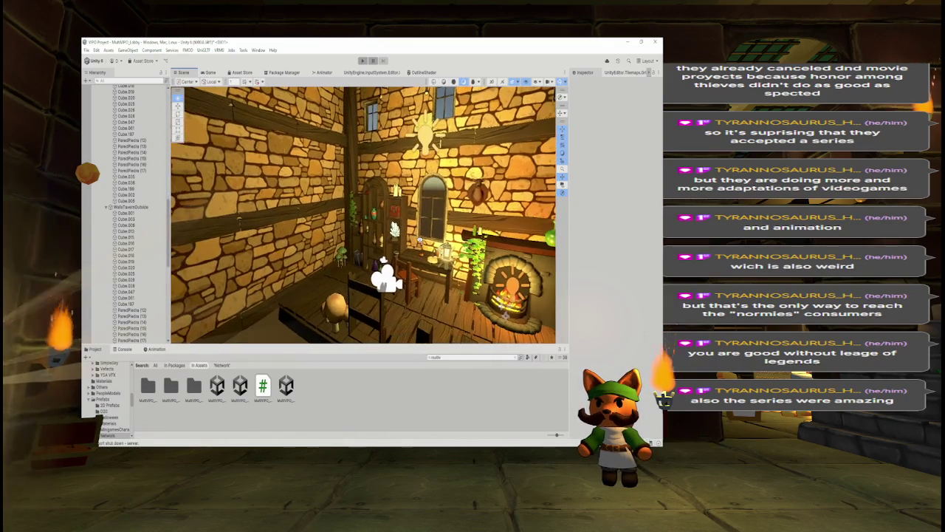
left_click_drag(419, 240, 420, 241)
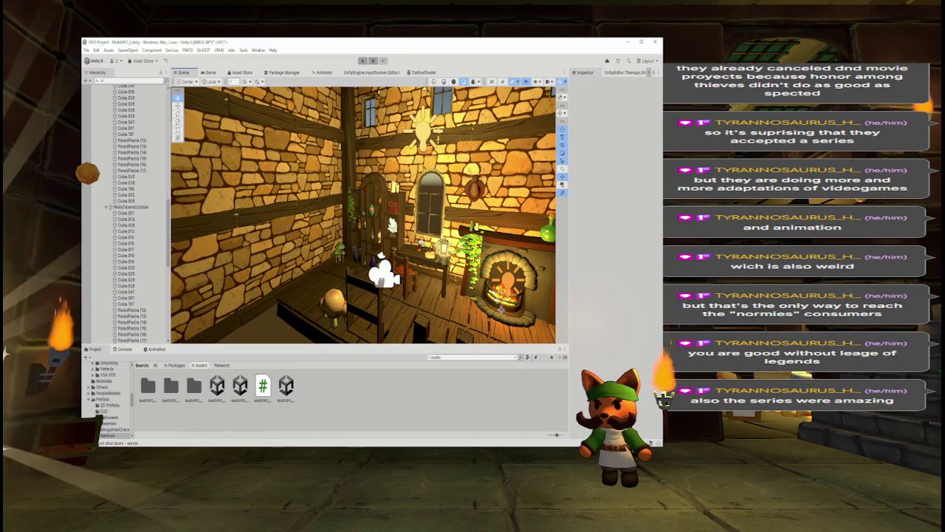
mouse_move(420, 241)
left_mouse_down()
mouse_move(396, 252)
mouse_move(428, 194)
left_mouse_up()
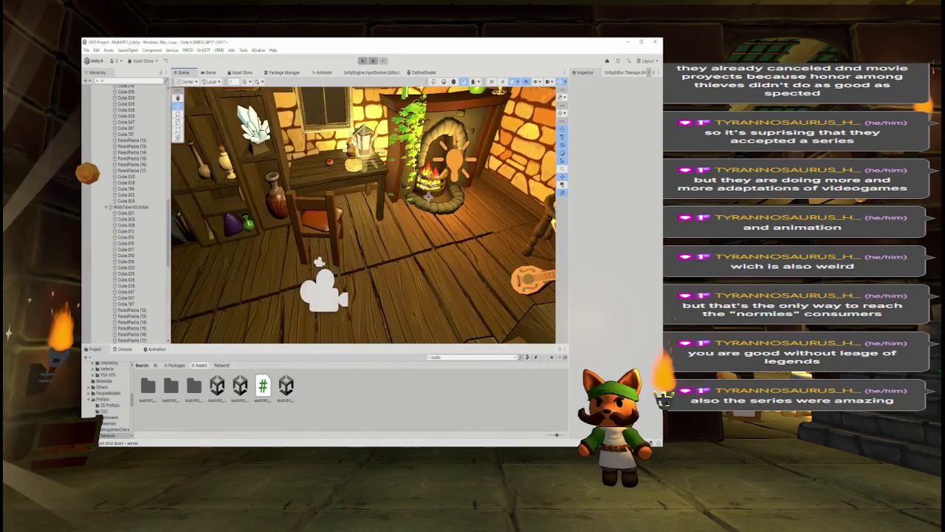
left_click(330, 296)
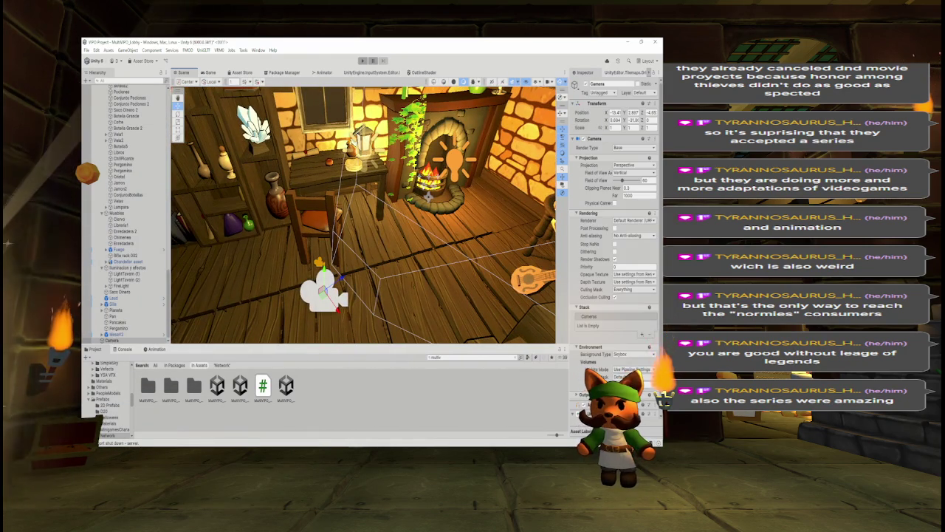
key("Escape")
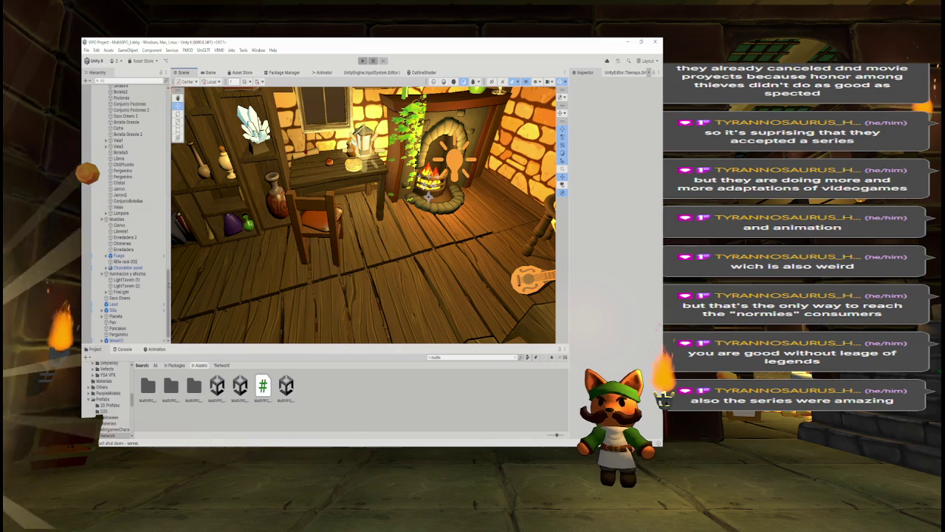
scroll(125, 214, "up", 10)
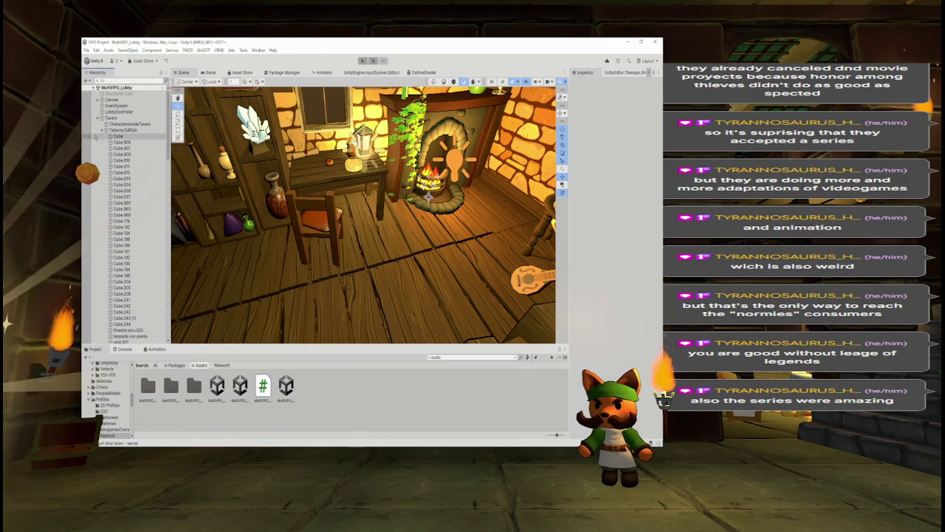
Step: Collapse the Taberna Edificio, Decoracion, Muebles and lighting groups, then open the main menu scene
left_click(101, 130)
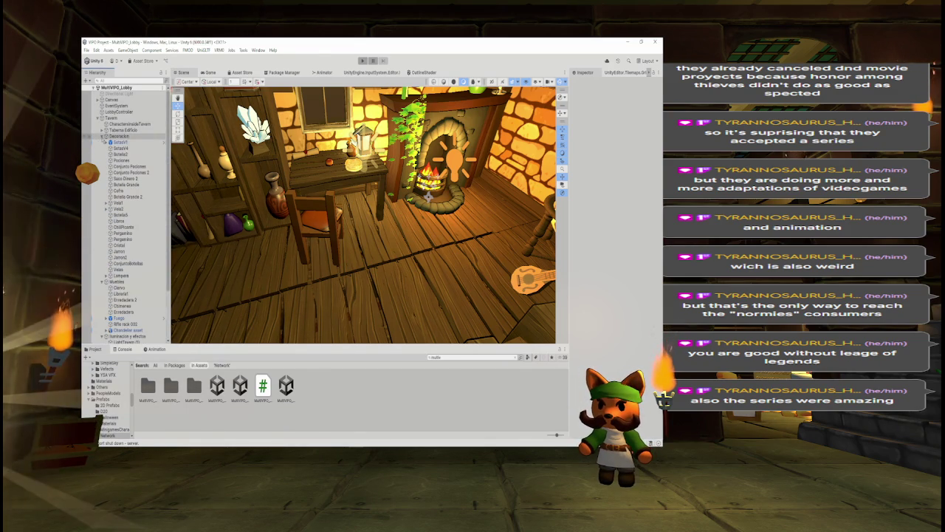
left_click(102, 137)
left_click(102, 143)
left_click(101, 149)
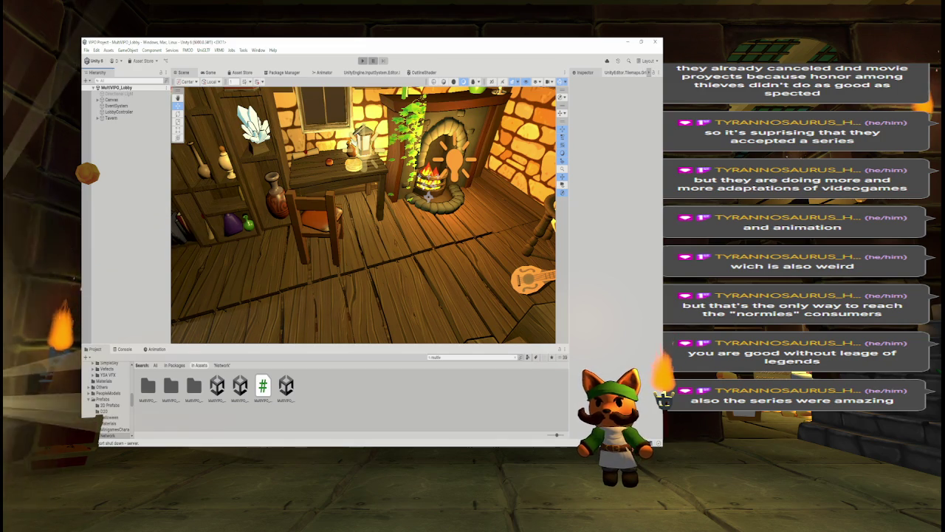
left_click_drag(472, 184, 519, 175)
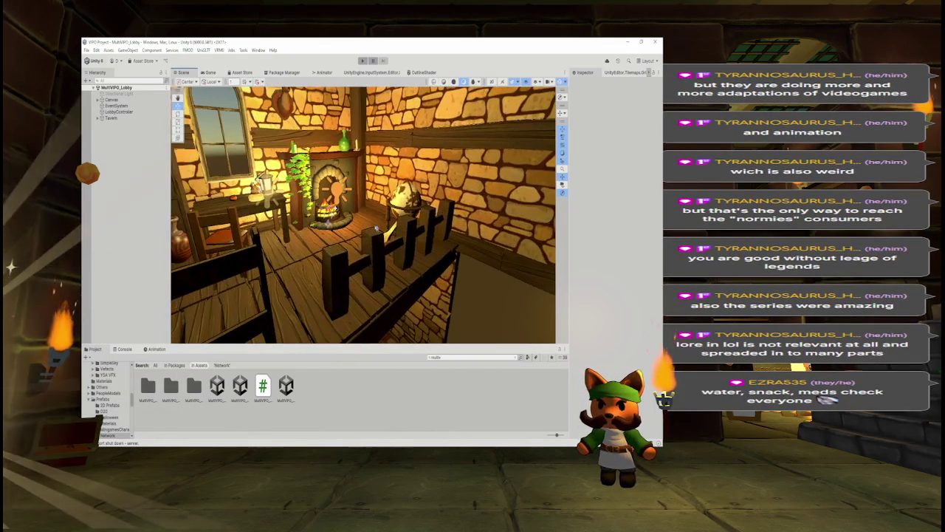
double_click(286, 385)
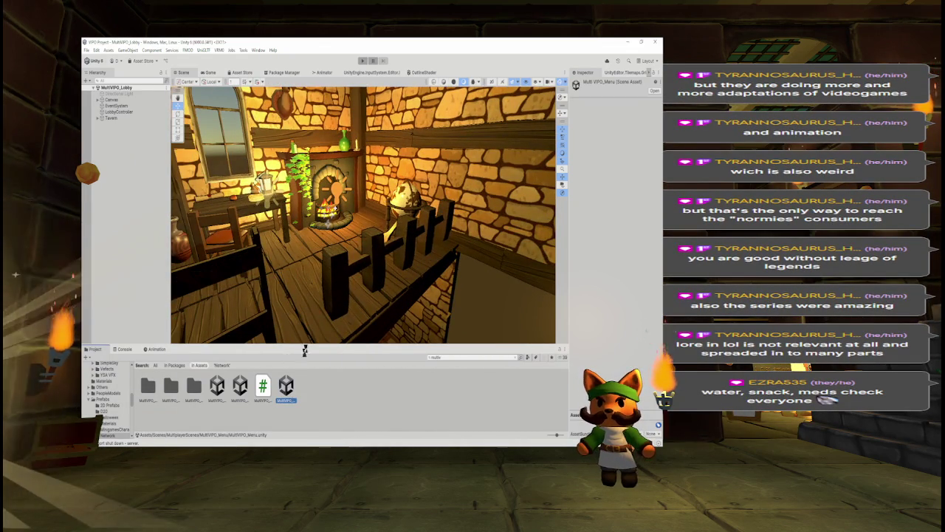
Step: Play the MultiVIPO_Menu scene and choose Host Game to enter the lobby
left_click(362, 61)
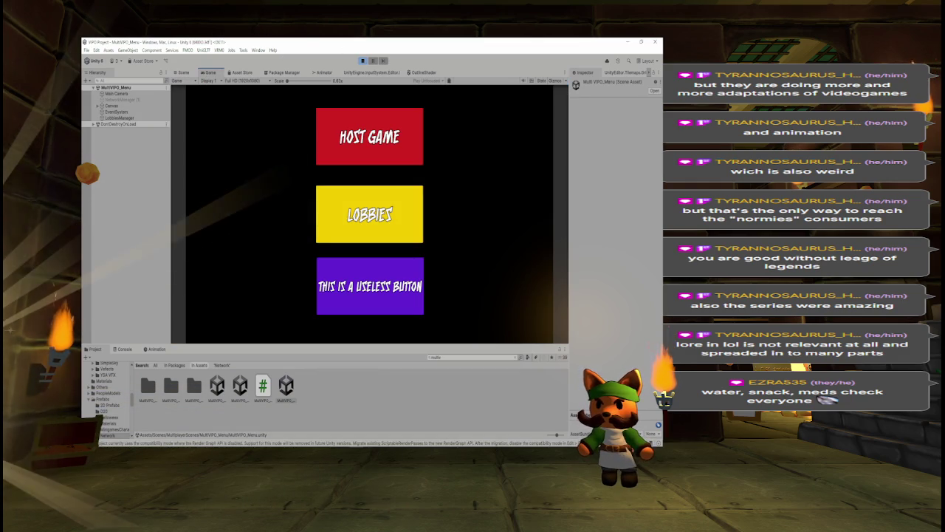
left_click(336, 127)
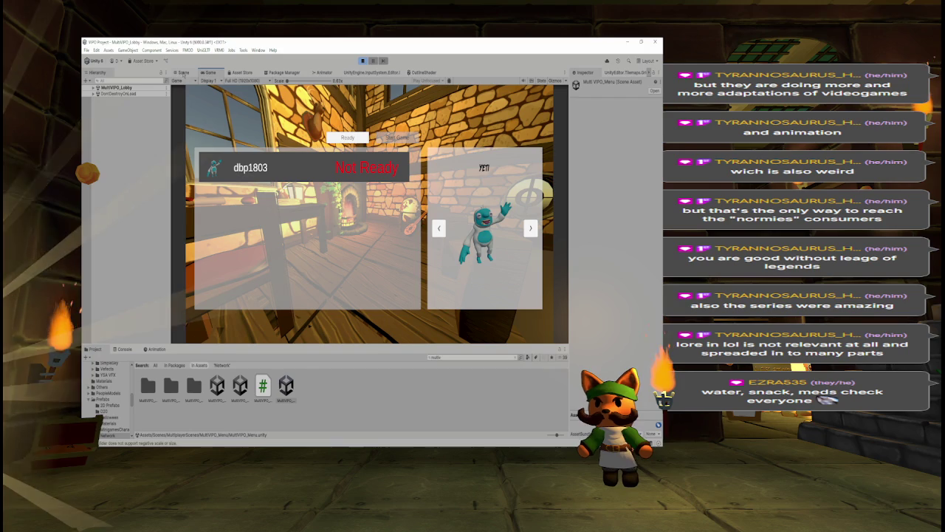
Step: Expand Player_N_1 and drag Camera Alt out of the Camera Holder
left_click(93, 87)
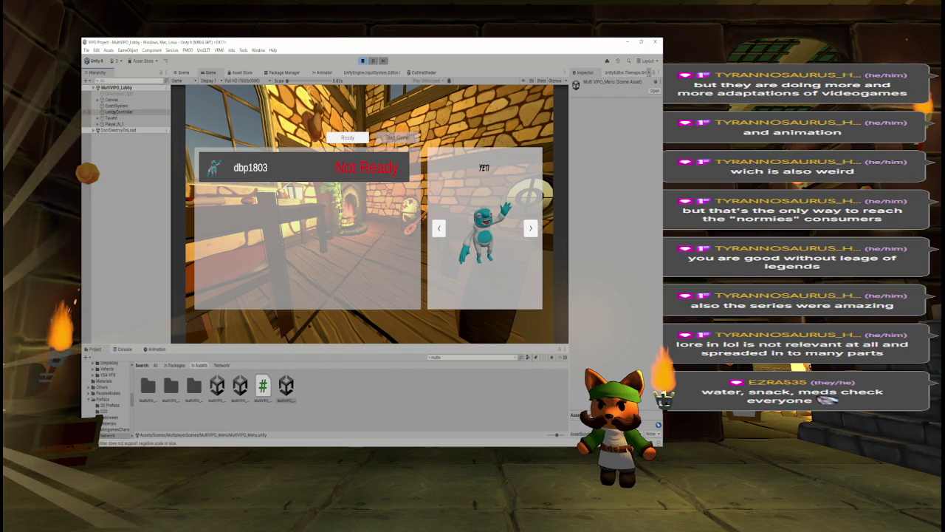
left_click(98, 124)
left_click(122, 130)
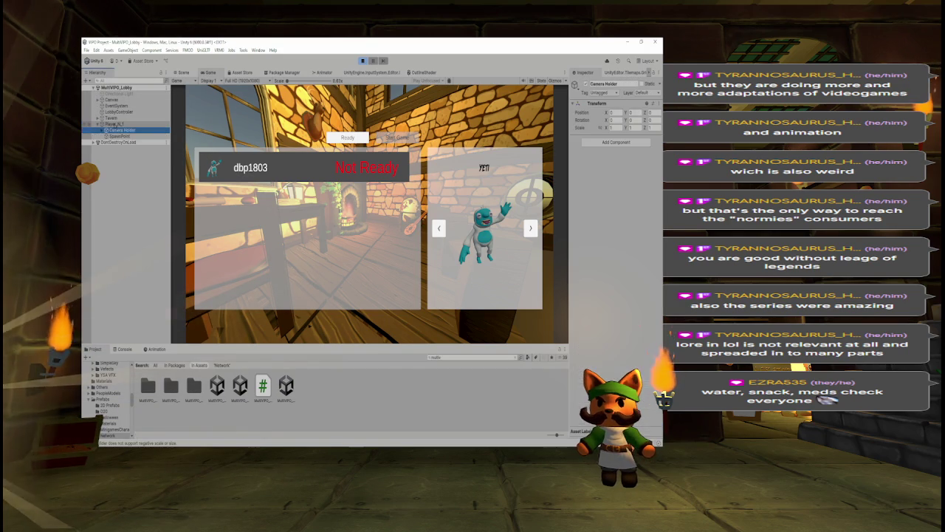
left_click(121, 135)
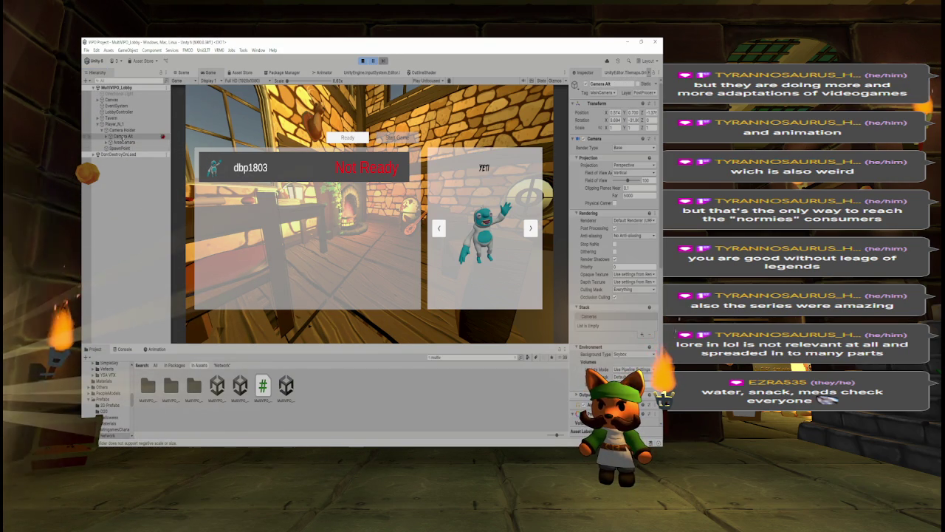
left_click_drag(126, 130, 125, 128)
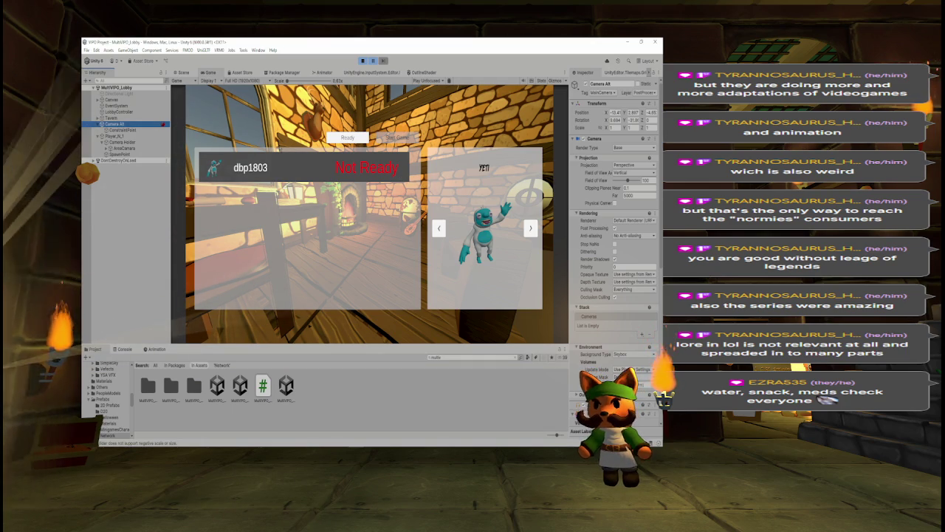
Step: Select the Tavern in the Scene view, orbit above it, and return to the Game view
left_click(182, 72)
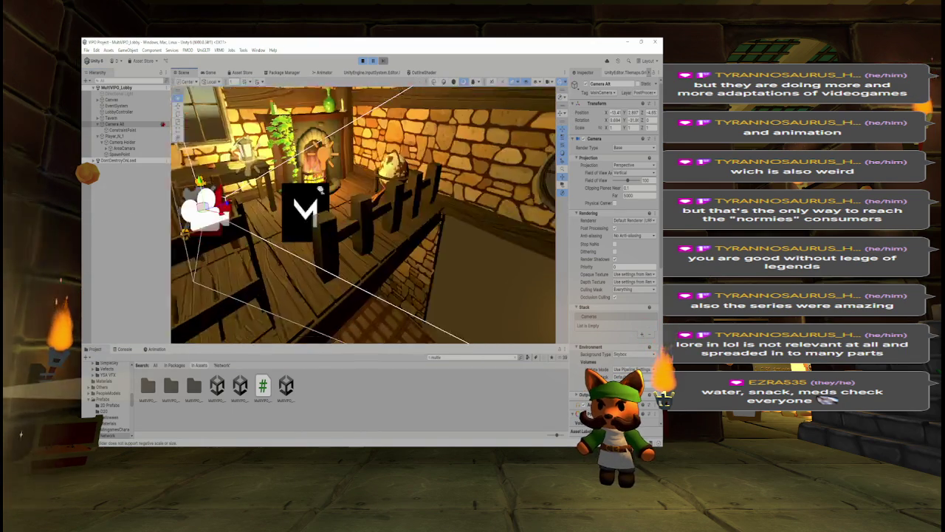
left_click(111, 117)
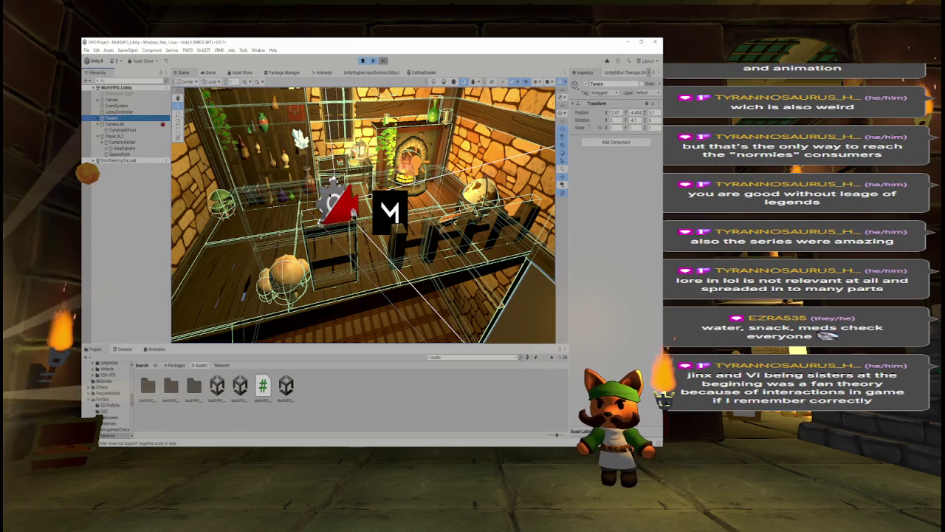
left_click_drag(362, 214, 295, 184)
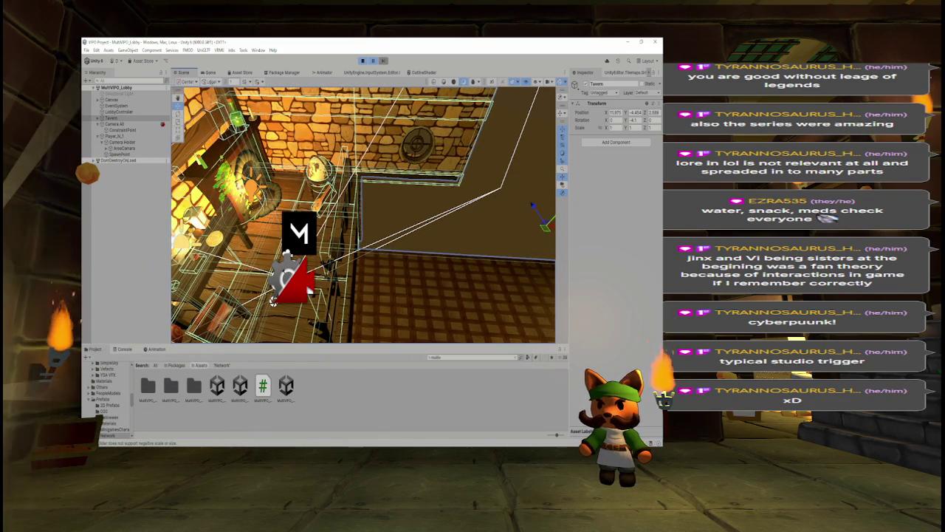
left_click(211, 73)
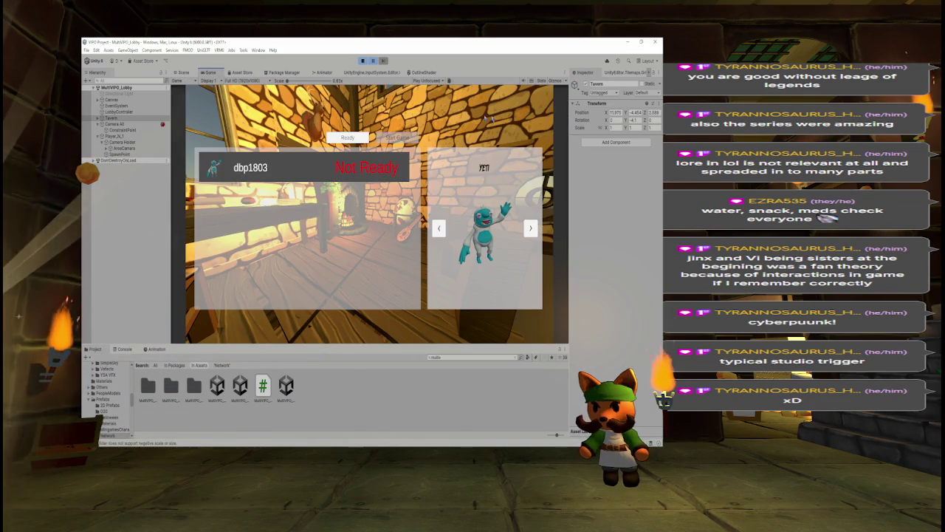
Step: Try shifting the Tavern along X, undo it, and review the tavern in Scene and Game views
left_click_drag(606, 116, 618, 119)
key("ctrl+z")
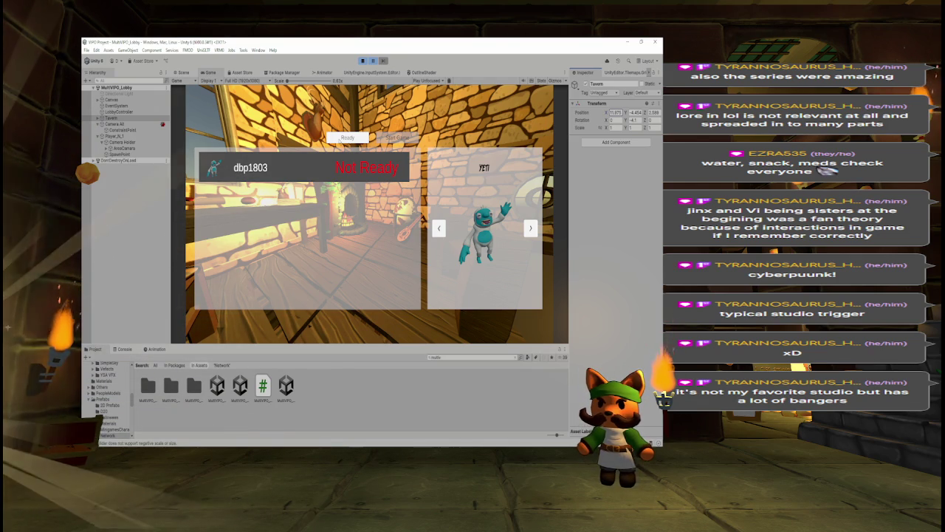
left_click(182, 72)
mouse_move(272, 301)
left_mouse_down()
mouse_move(382, 204)
mouse_move(447, 209)
left_mouse_up()
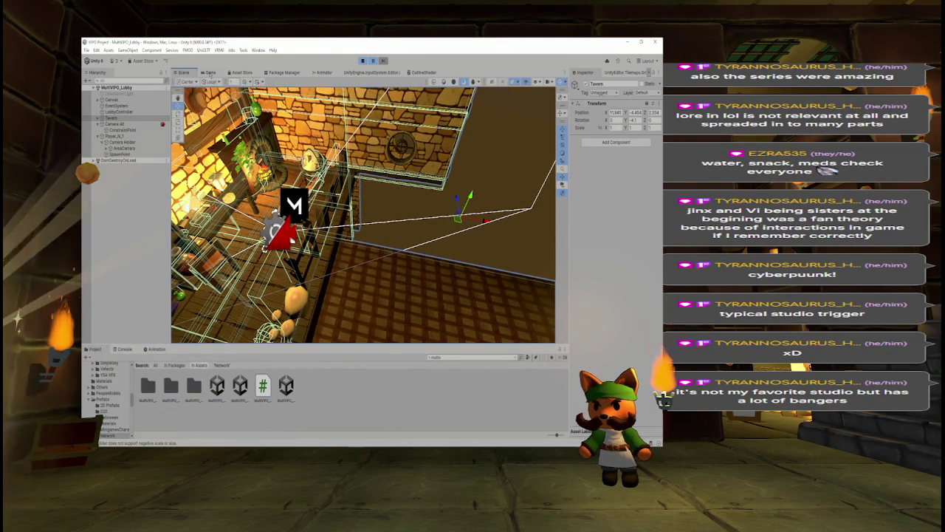
left_click(210, 72)
left_click(179, 81)
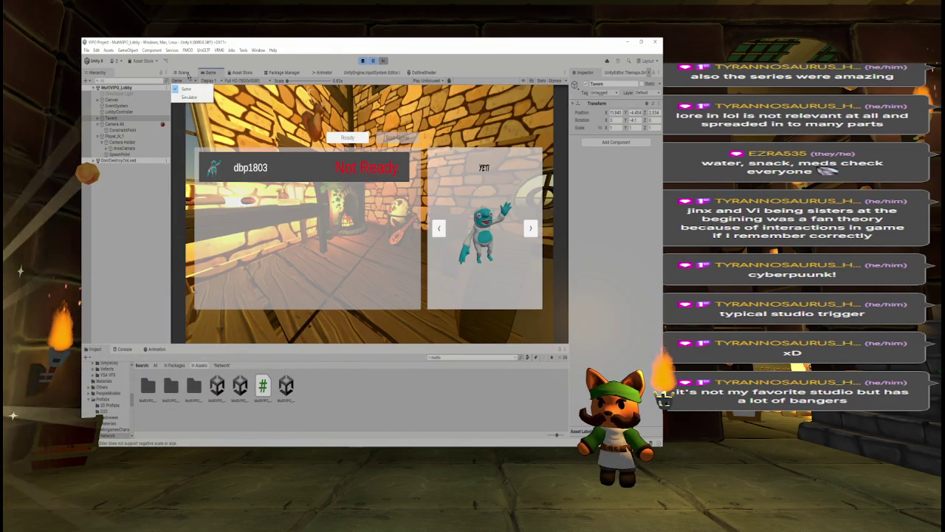
left_click(182, 72)
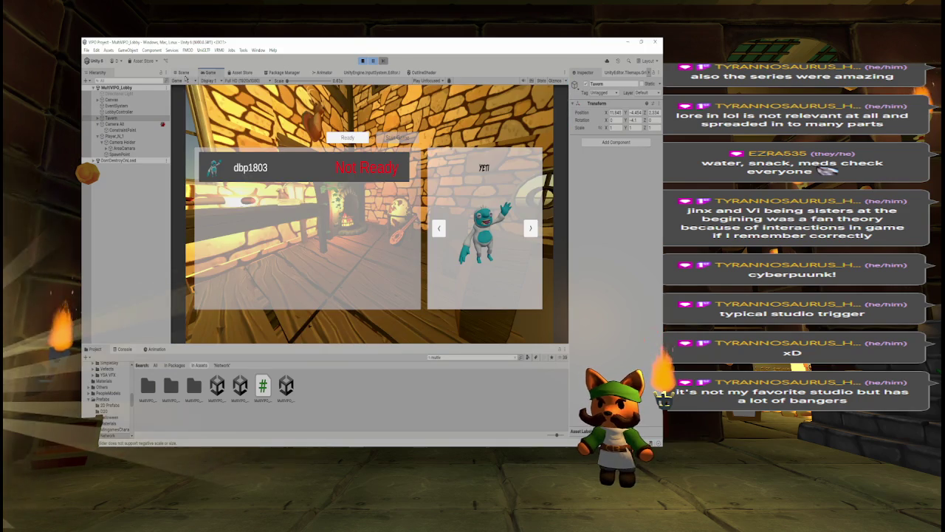
left_click(184, 74)
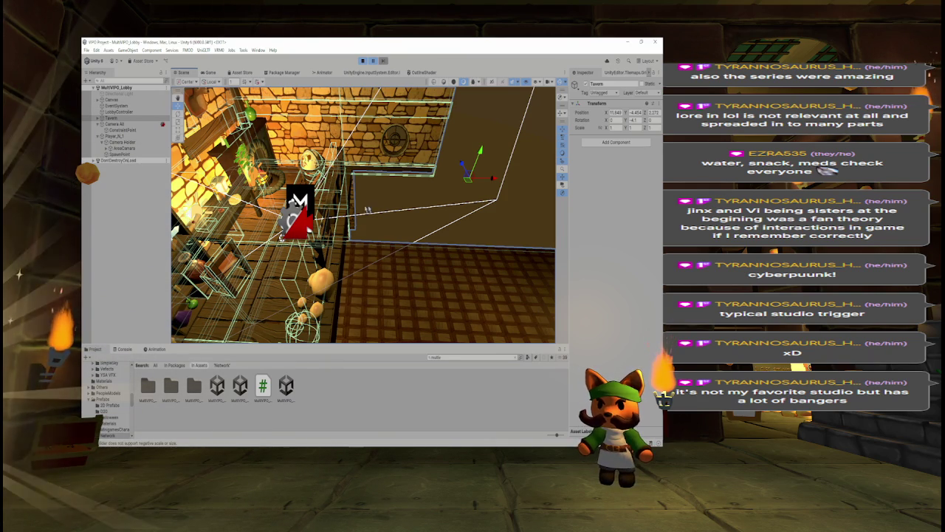
mouse_move(474, 222)
left_mouse_down()
mouse_move(425, 222)
mouse_move(489, 226)
mouse_move(493, 235)
left_mouse_up()
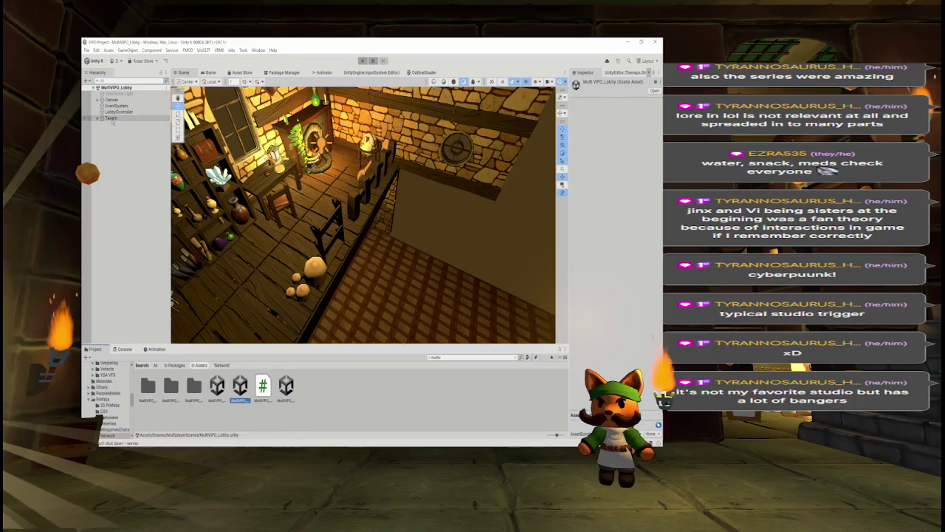
Step: Paste the copied Transform component values onto the Tavern and open the MultiVPO_Menu scene
right_click(111, 118)
key("Escape")
right_click(600, 103)
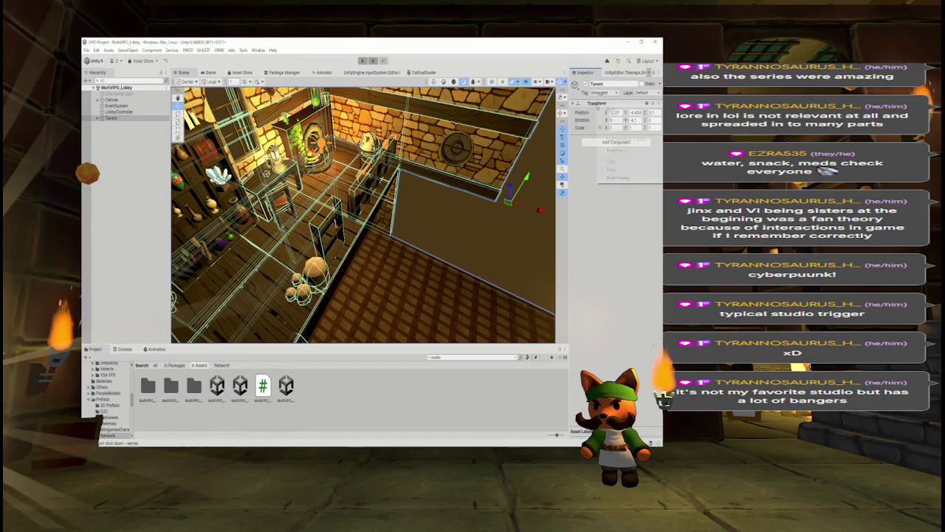
mouse_move(608, 171)
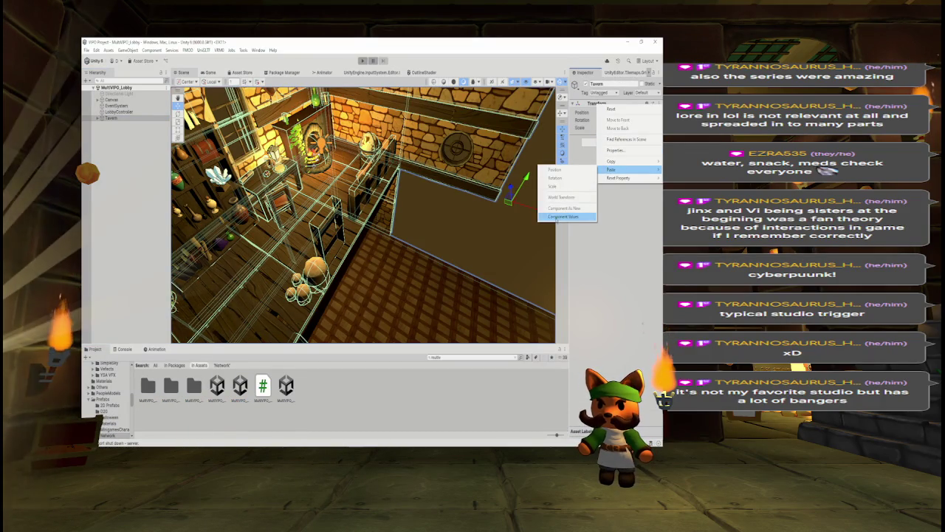
left_click(567, 211)
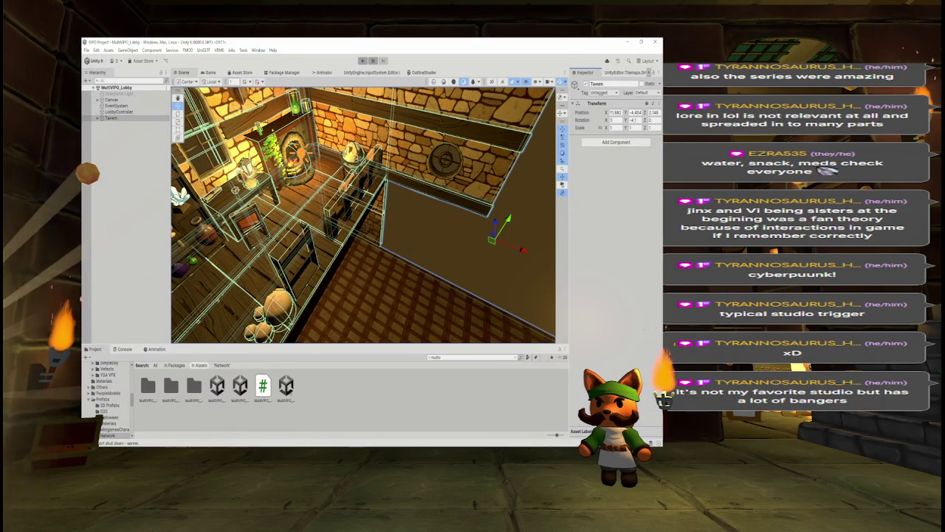
double_click(286, 385)
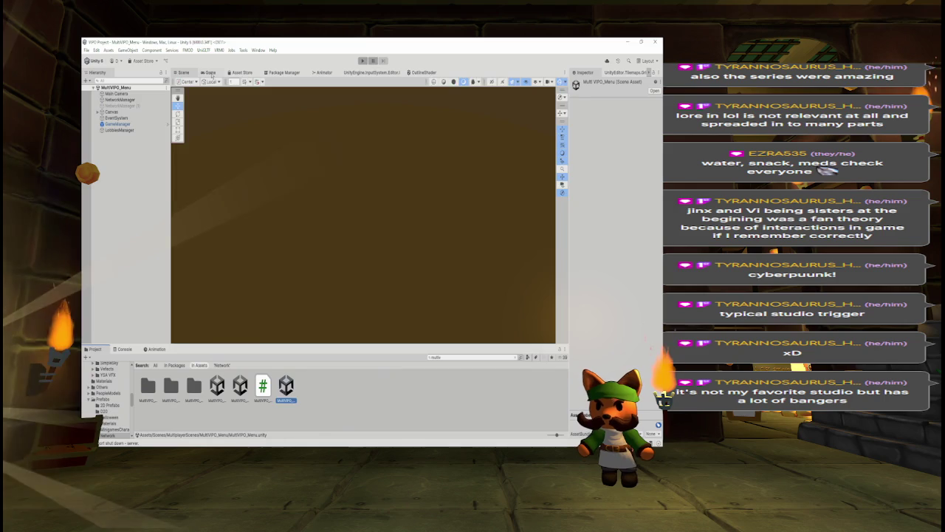
Step: Play the MultiVPO_Menu scene from the Game view and host a game to load the lobby
left_click(211, 74)
left_click(362, 61)
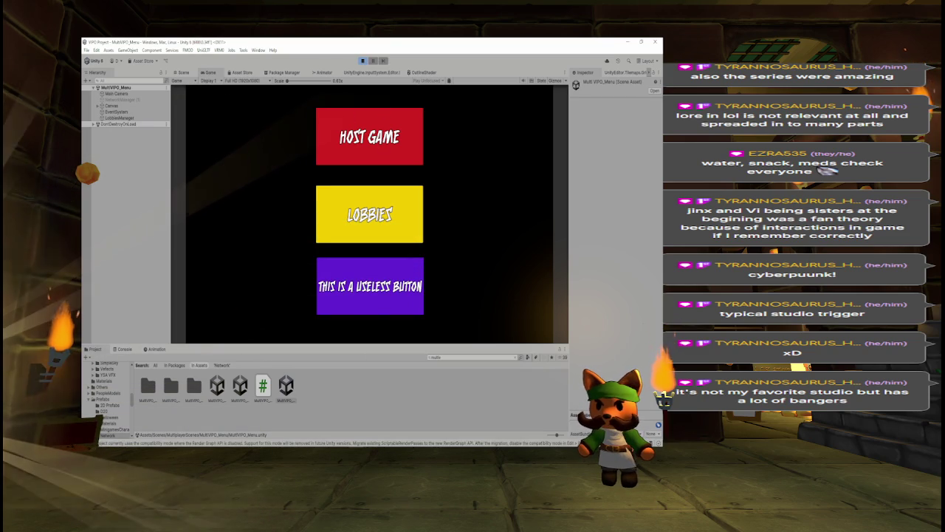
left_click(325, 129)
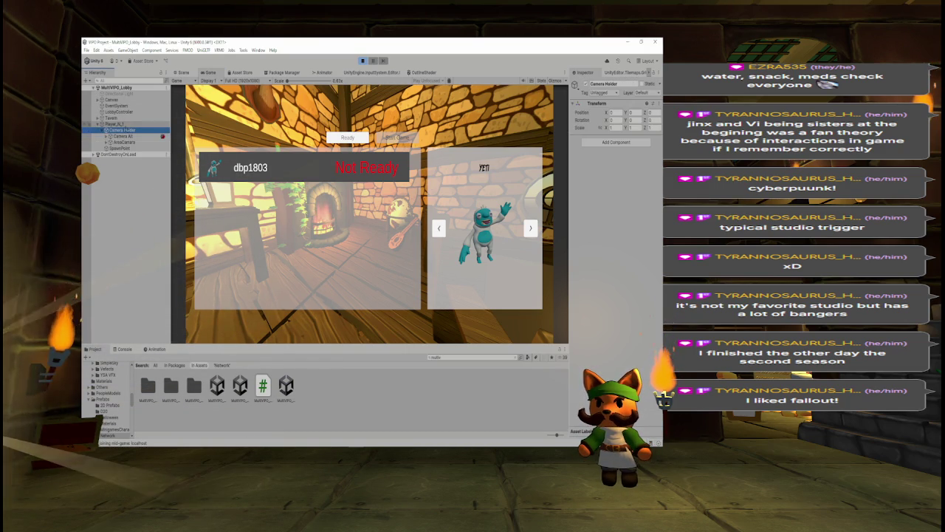
Step: Inspect Camera Alt, Camera Holder and the AreaCamera's CinemachineFreeLook settings, then show the Scene view
left_click(123, 136)
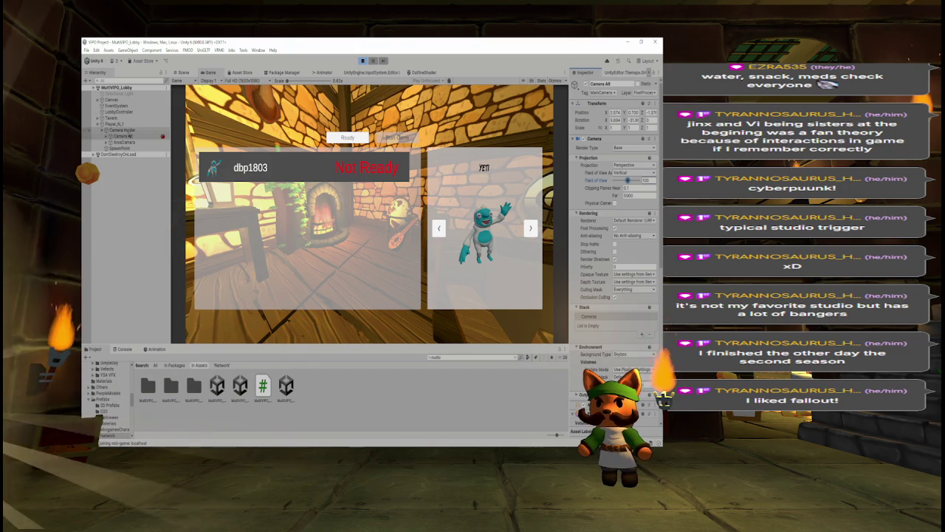
left_click(121, 130)
left_click(124, 142)
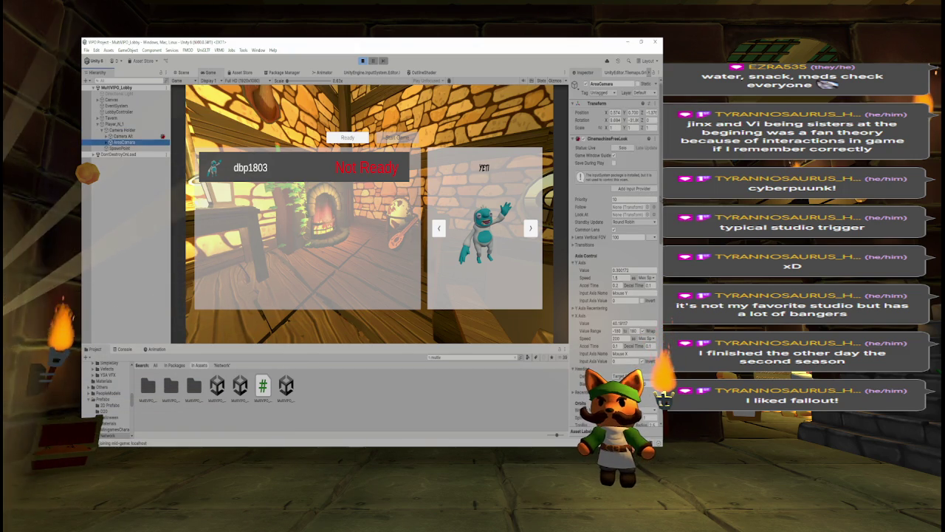
scroll(596, 245, "down", 3)
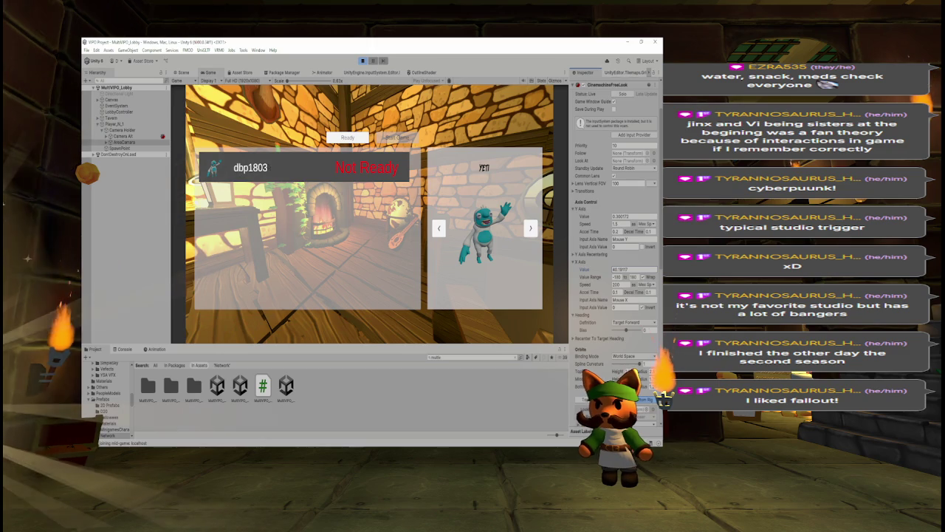
key("ctrl+1")
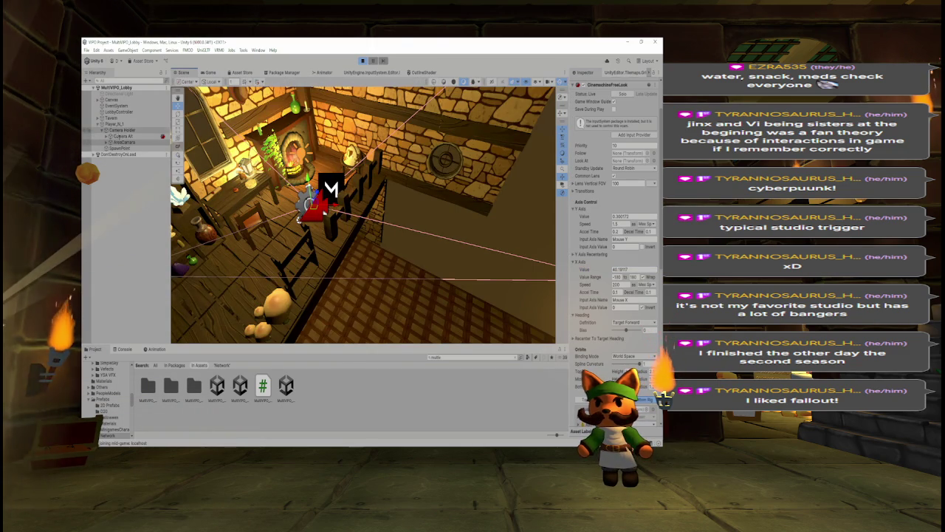
Step: Move the Tavern with the gizmo, copy its Transform component, and stop Play mode
left_click(111, 117)
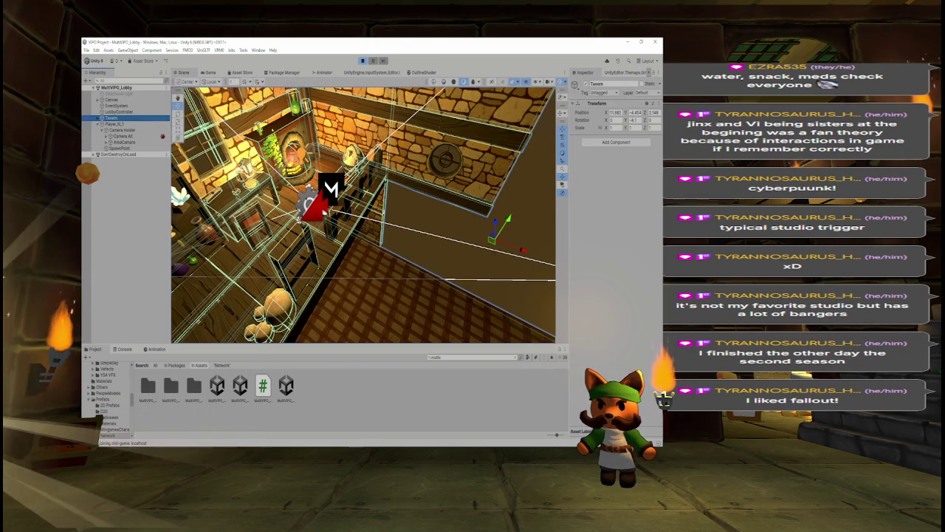
mouse_move(492, 238)
left_mouse_down()
mouse_move(526, 281)
mouse_move(581, 290)
mouse_move(570, 342)
left_mouse_up()
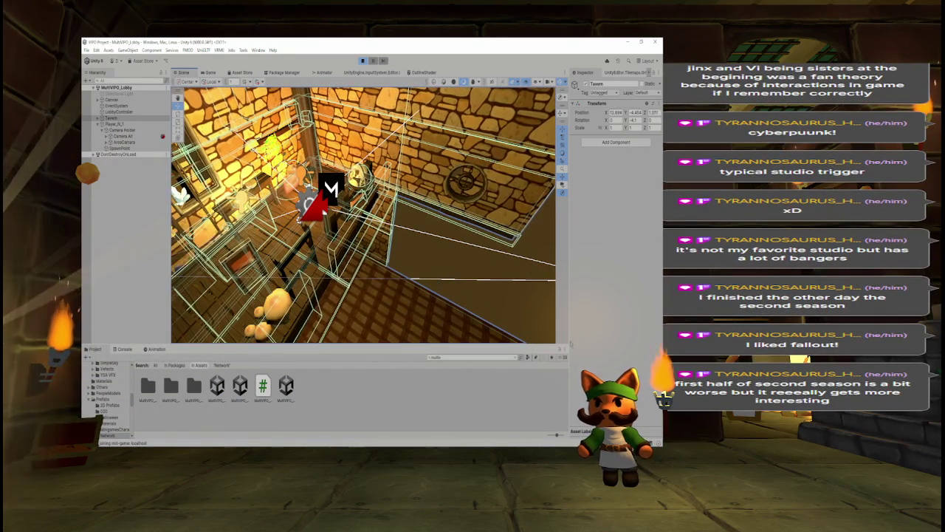
right_click(598, 105)
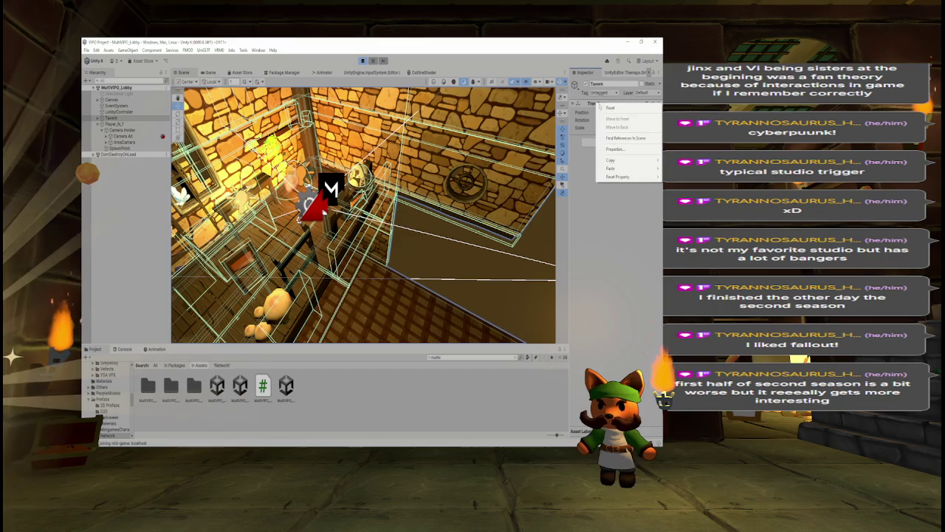
left_click(615, 149)
right_click(598, 106)
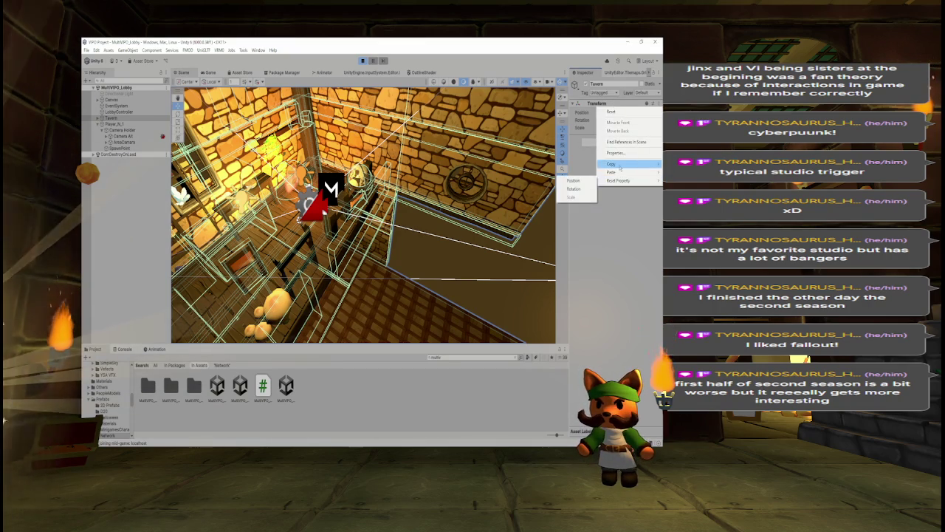
mouse_move(613, 163)
left_click(568, 203)
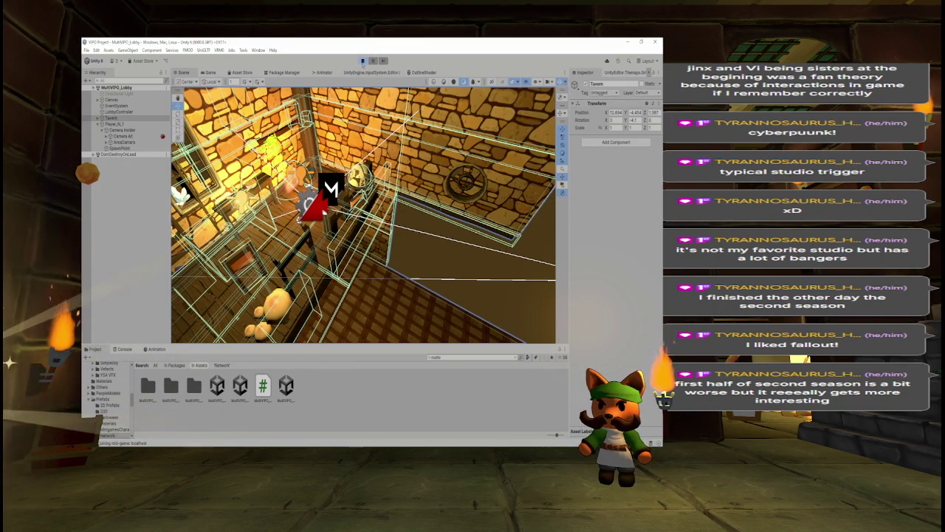
left_click(363, 60)
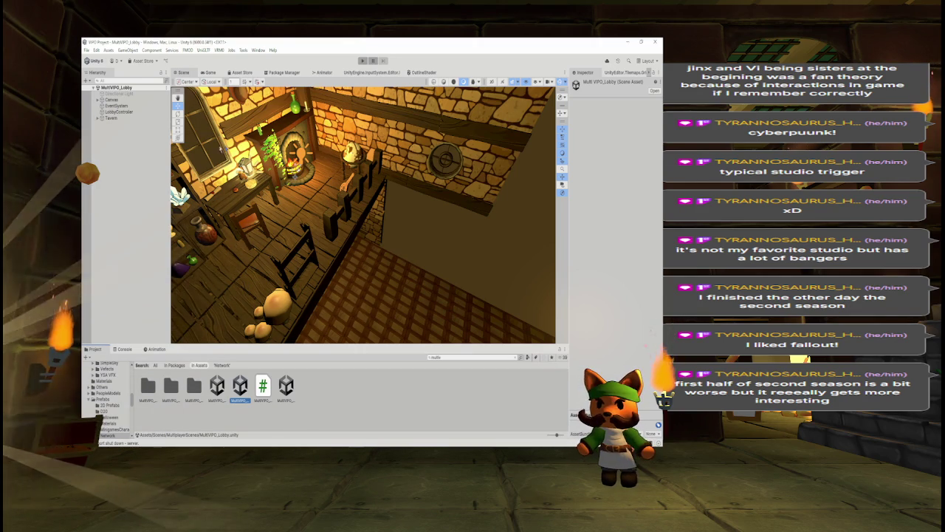
left_click(111, 118)
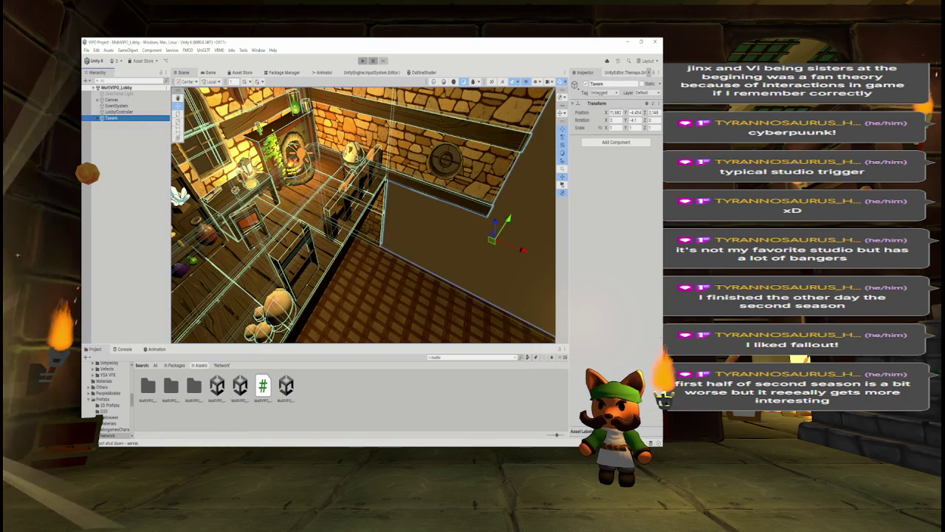
Step: Paste the copied Transform values onto the Tavern and open the MultiVPO_Menu scene in the Game view
right_click(589, 107)
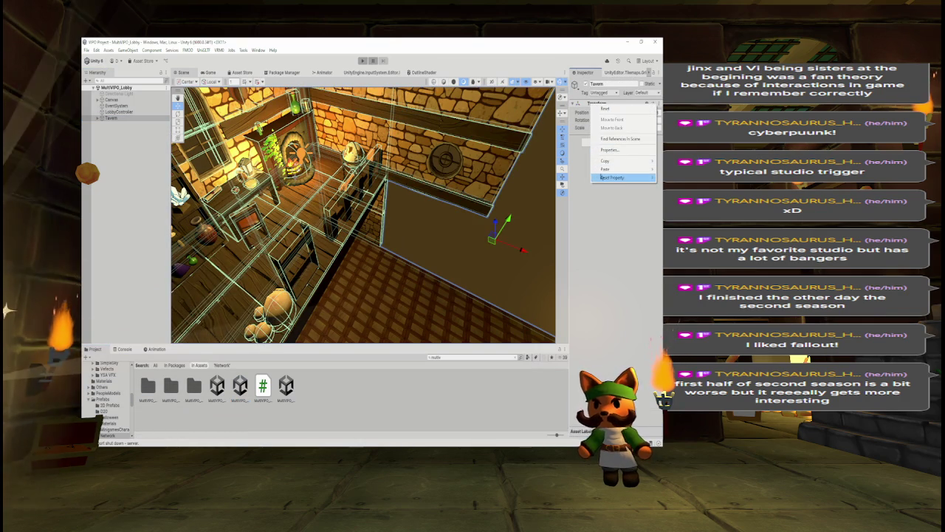
mouse_move(613, 169)
left_click(561, 216)
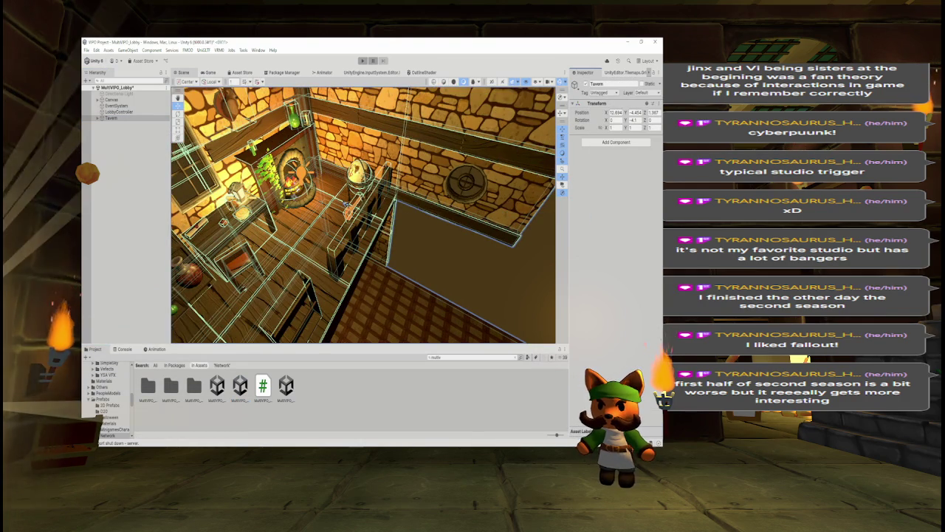
double_click(286, 388)
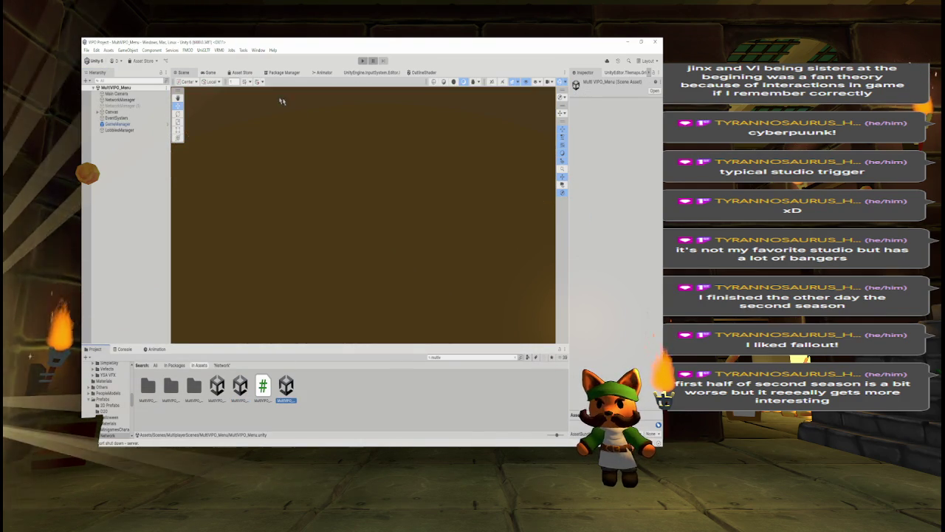
left_click(210, 73)
Step: Toggle Play from the menu, host the lobby, and fly the Scene view toward the globe and lute
left_click(362, 61)
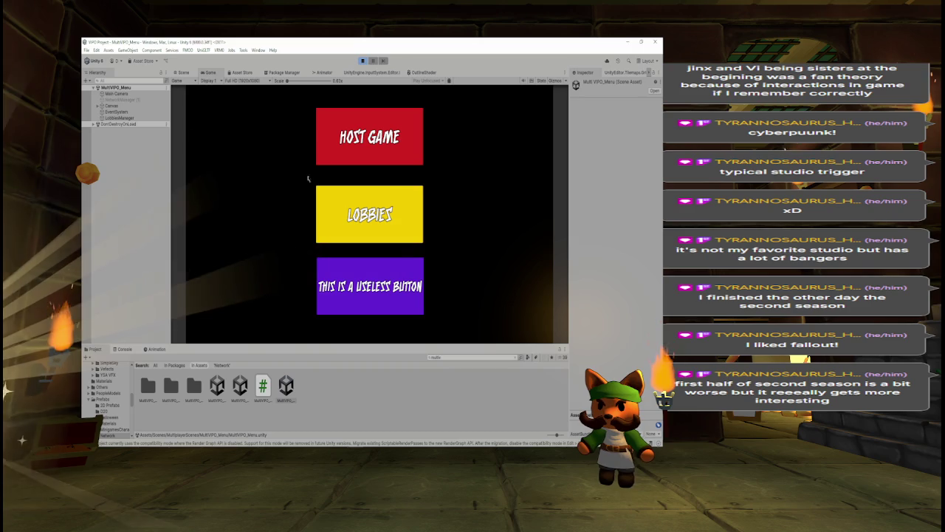
left_click(366, 118)
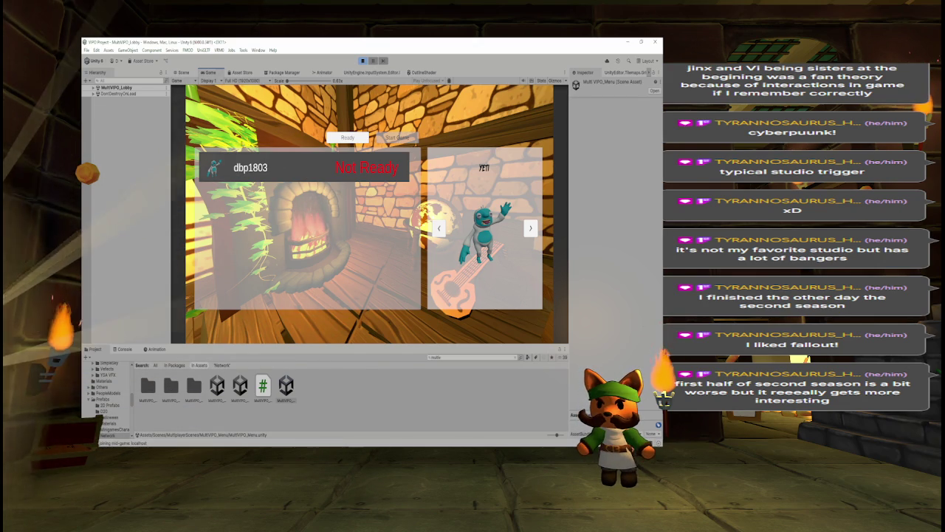
left_click(180, 72)
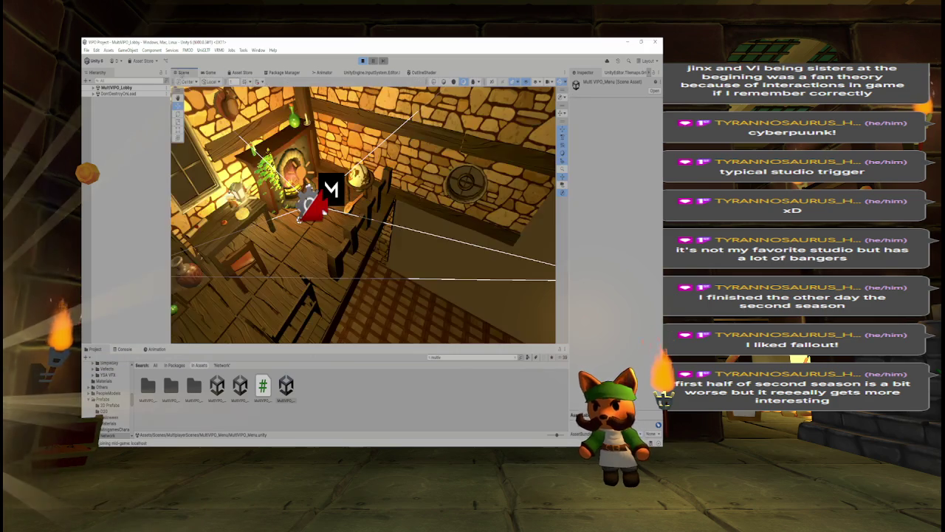
mouse_move(354, 210)
left_mouse_down()
mouse_move(421, 194)
mouse_move(350, 194)
left_mouse_up()
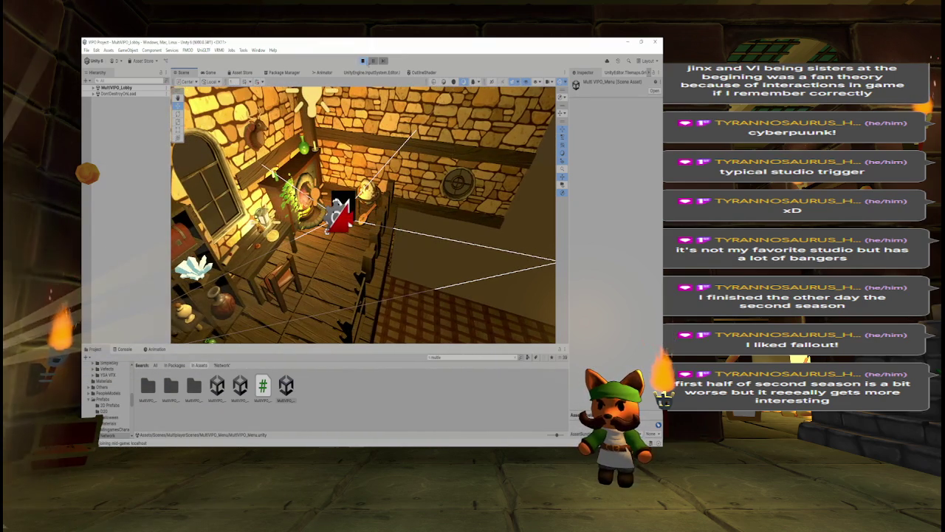
Step: Check the running lobby in the Game view, then open the MultiVPO_Lobby scene for editing
left_click(210, 72)
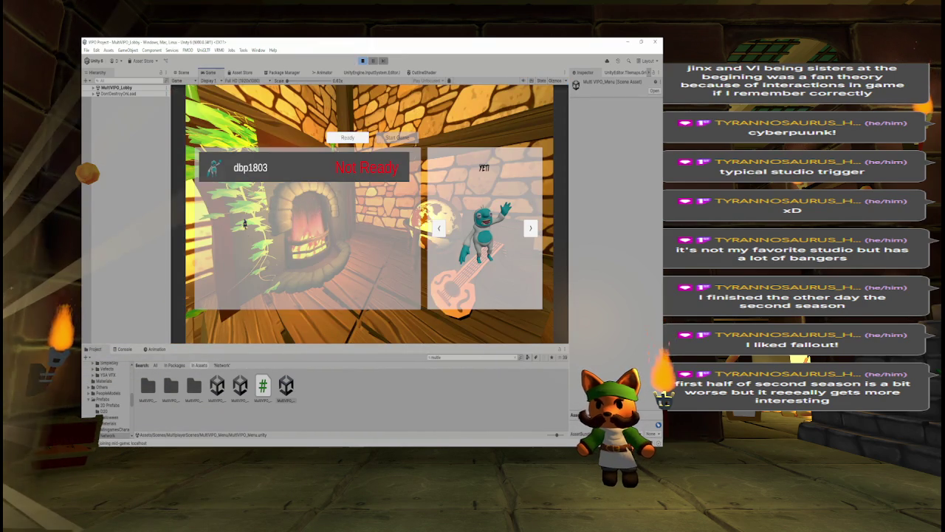
left_click(179, 73)
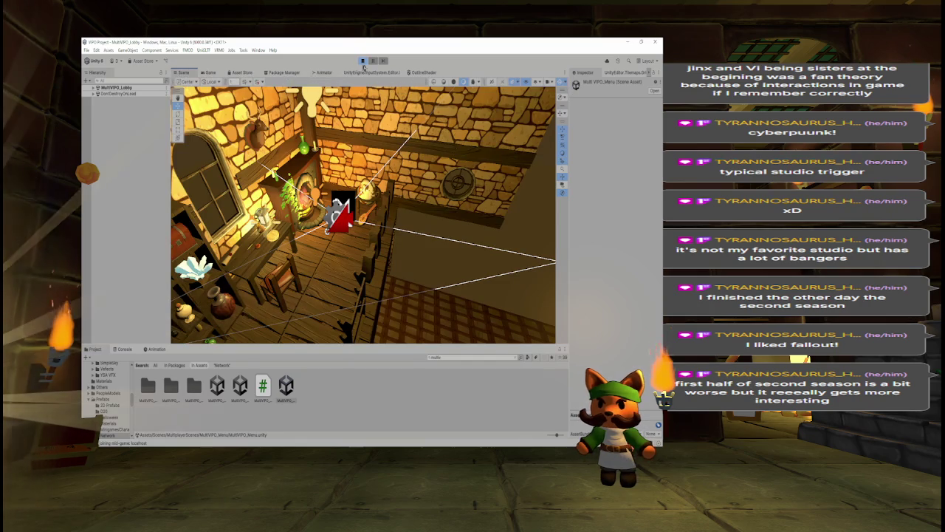
double_click(247, 384)
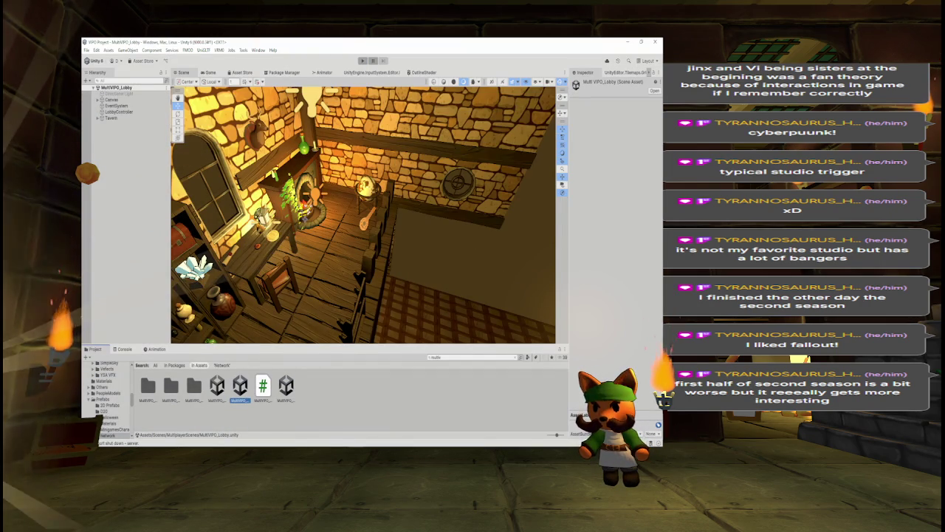
Step: Fly to the doorway, select the single Cube stone wall piece, and drag it along X
mouse_move(413, 259)
left_mouse_down()
mouse_move(395, 229)
mouse_move(365, 218)
left_mouse_up()
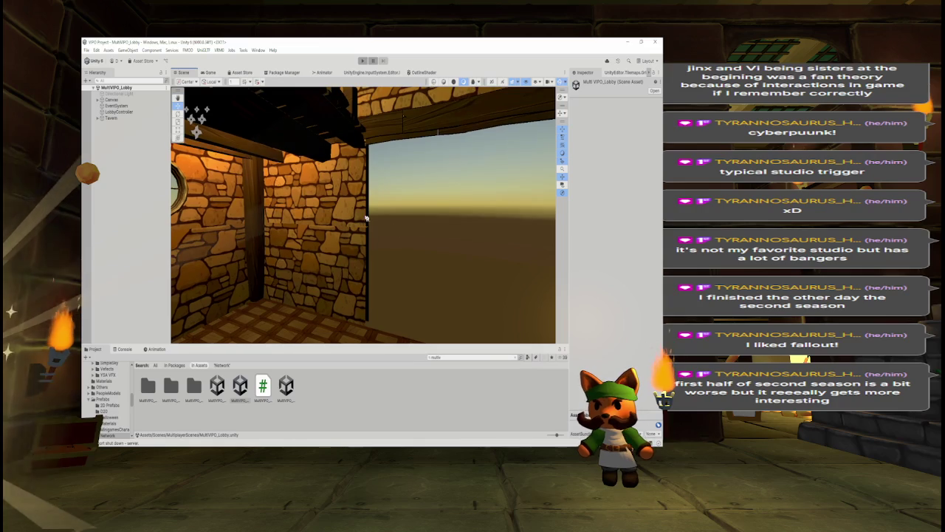
left_click(354, 221)
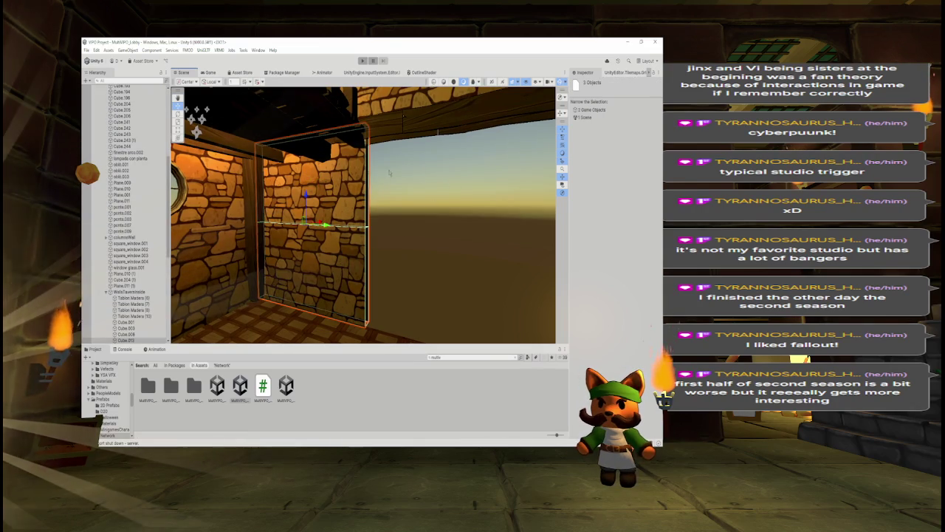
left_click(315, 236)
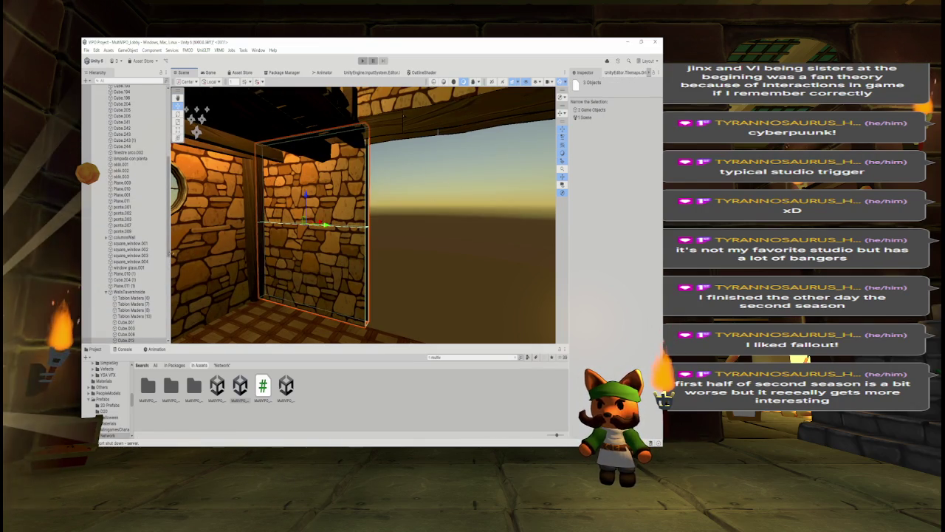
left_click_drag(315, 236, 468, 242)
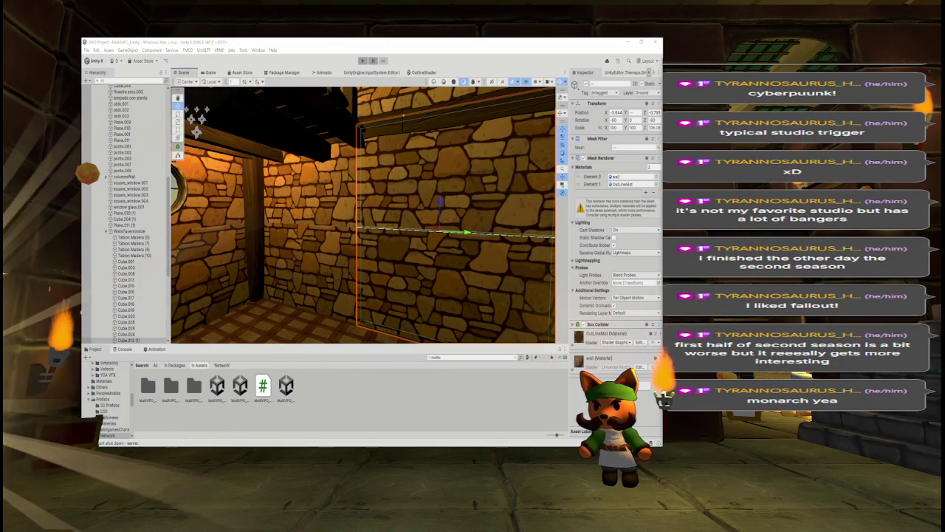
Step: Frame the selected stone wall and slide it further along the X axis
key("f")
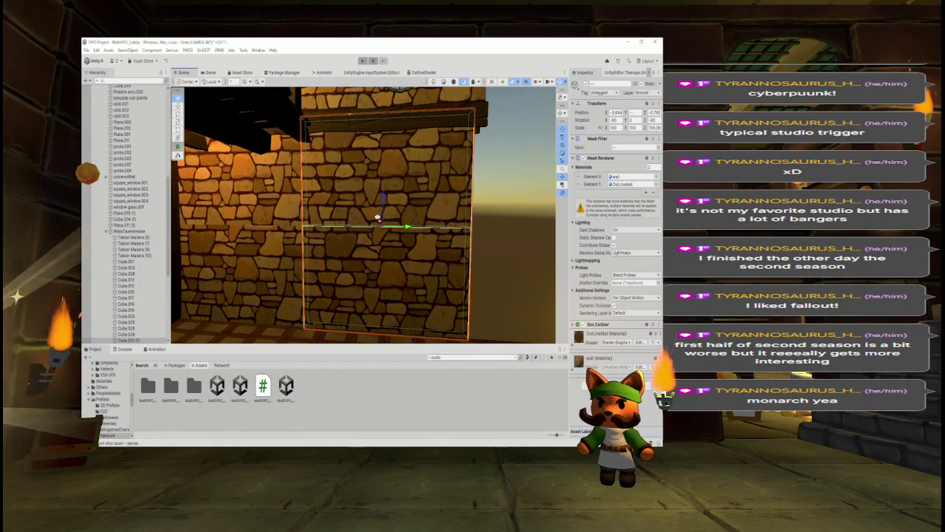
left_click_drag(407, 226, 416, 227)
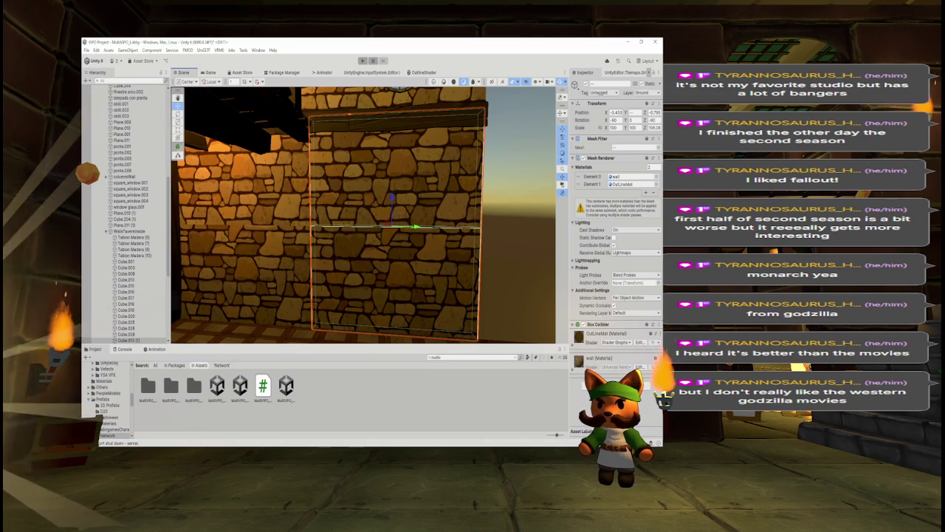
scroll(393, 244, "up", 3)
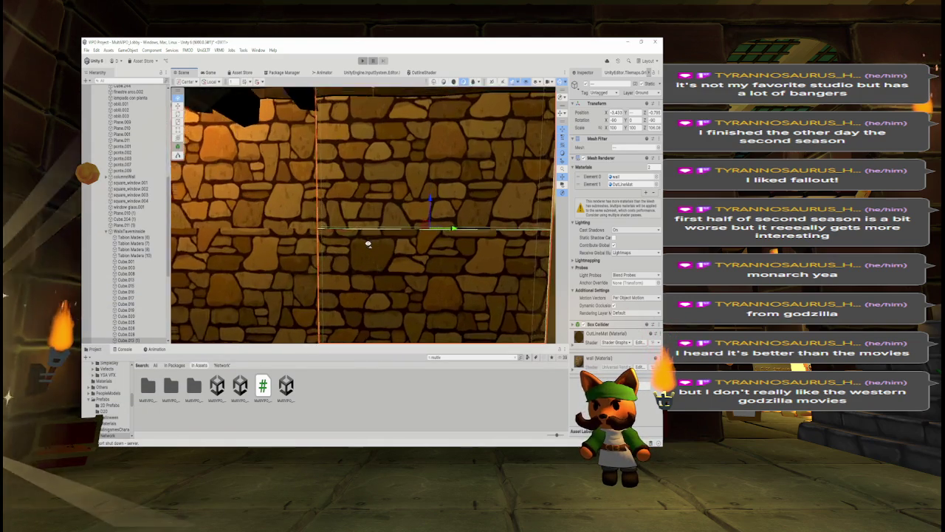
scroll(393, 244, "up", 3)
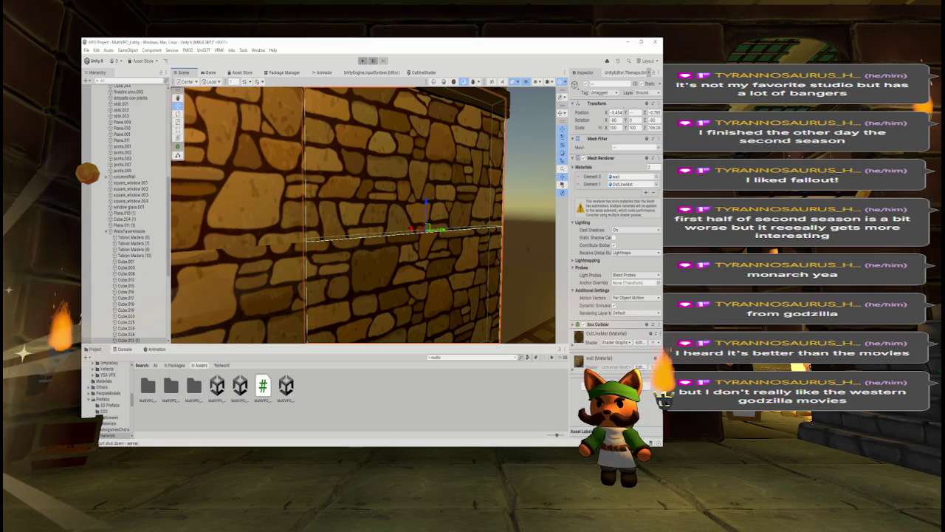
Step: Reselect the wall near the round window and nudge it along X to about -0.47
left_click(527, 248)
mouse_move(527, 247)
left_mouse_down()
mouse_move(445, 237)
mouse_move(414, 246)
left_mouse_up()
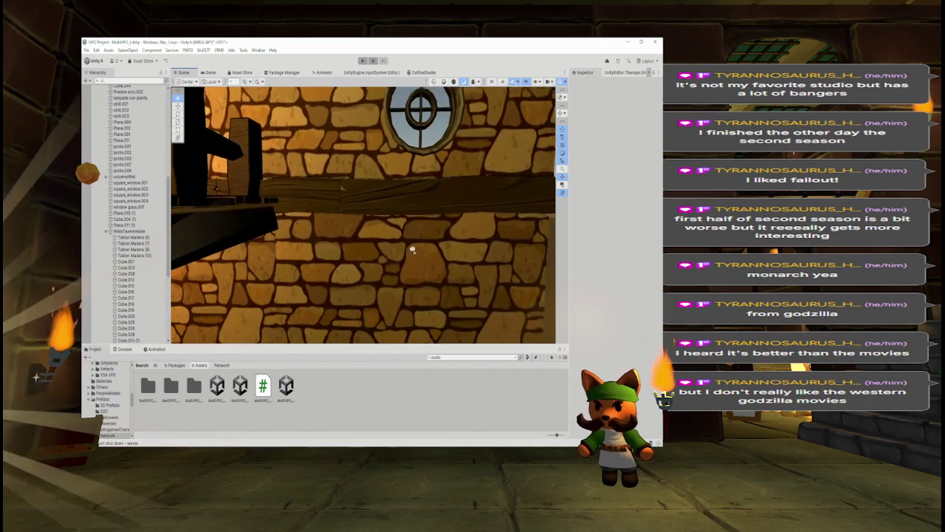
left_click(414, 246)
key("f")
left_click_drag(427, 306, 486, 249)
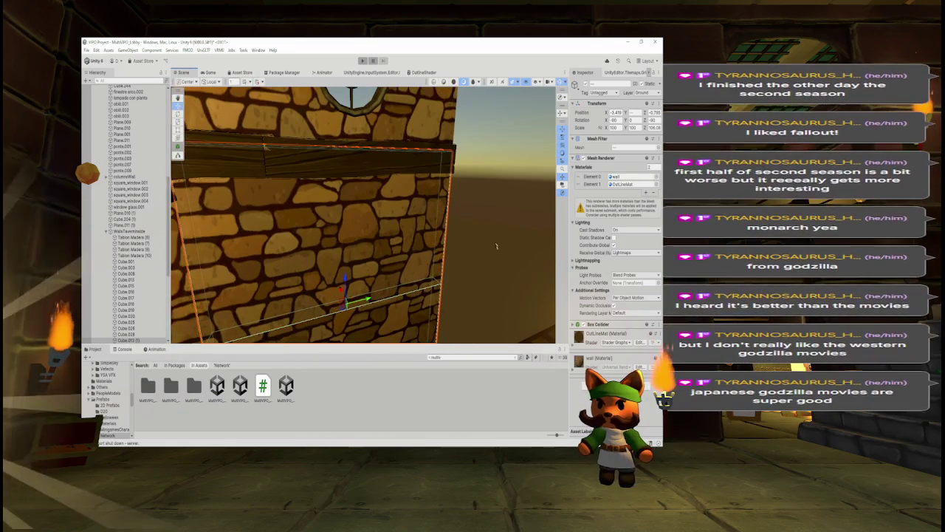
left_click(485, 248)
Step: Zoom in and out to review the surrounding tavern walls
scroll(364, 254, "up", 10)
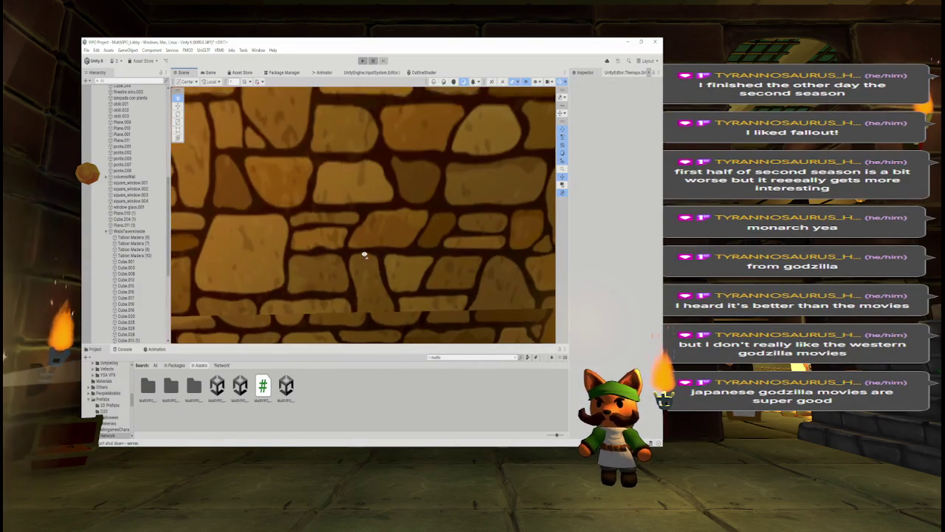
scroll(364, 254, "down", 5)
scroll(362, 248, "up", 5)
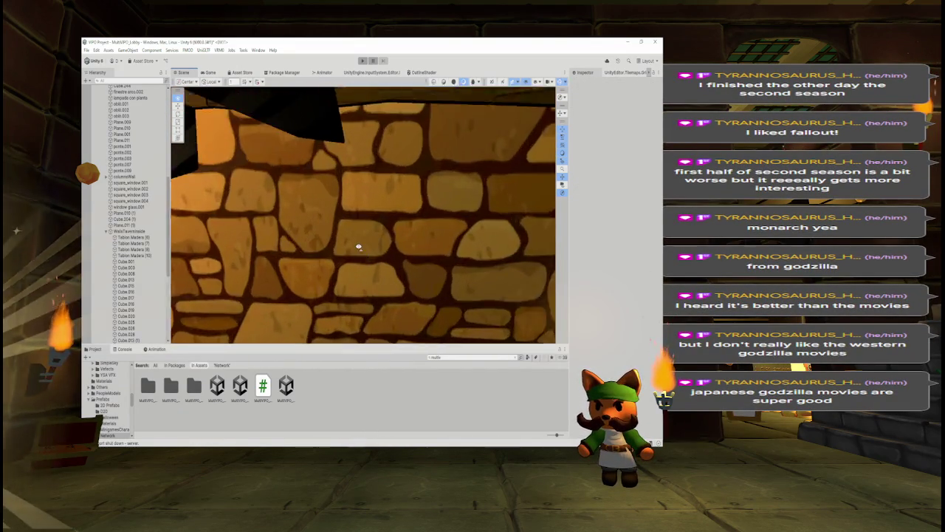
scroll(351, 246, "down", 8)
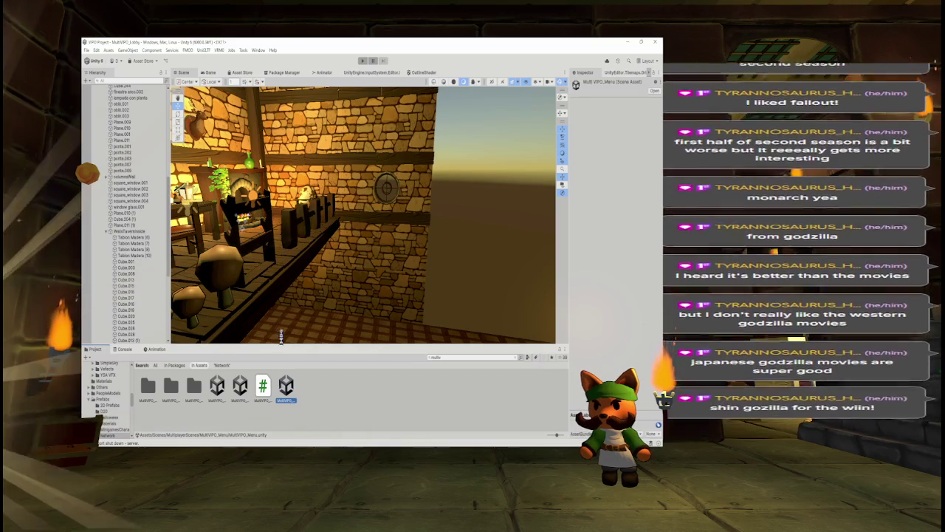
Step: Open MultiVPO_Menu, enter Play mode, and click HOST GAME in the Game view
double_click(286, 384)
left_click(210, 72)
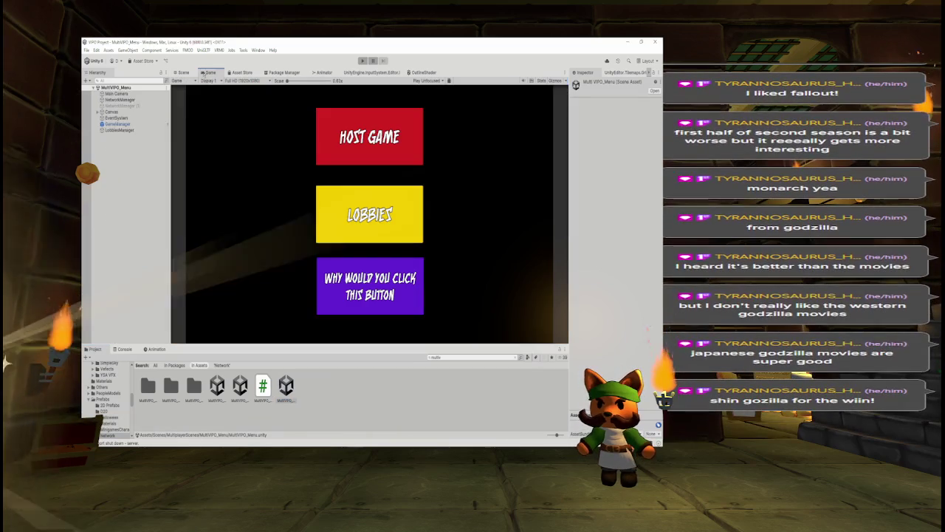
left_click(361, 61)
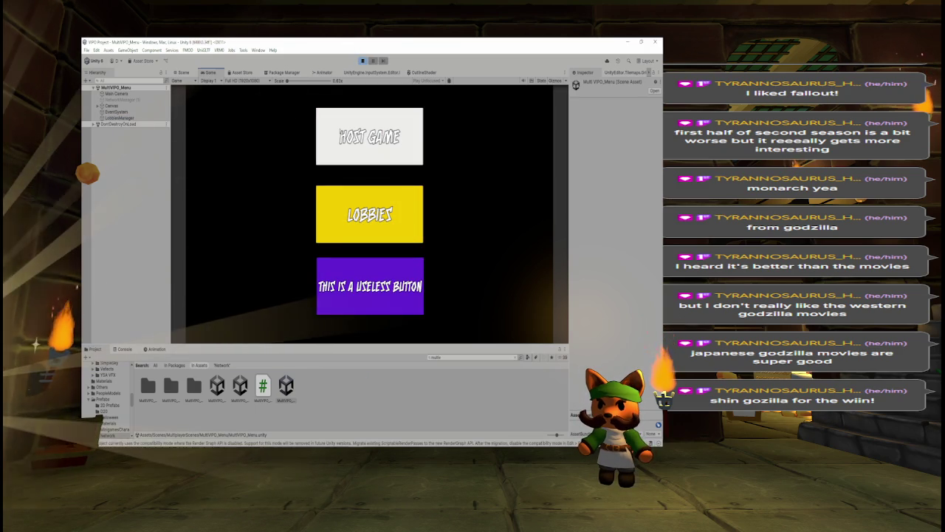
left_click(341, 135)
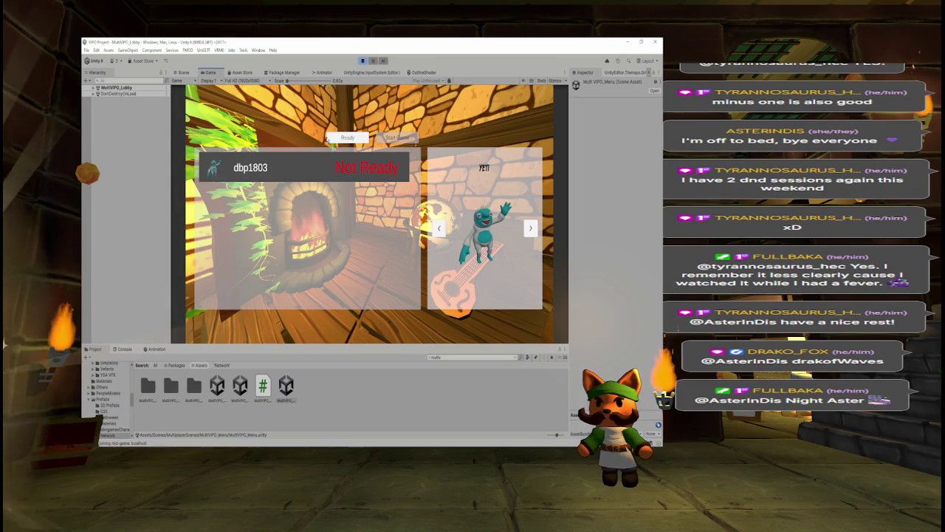
Step: Mark the player Ready in the lobby and click Start Game
left_click(333, 138)
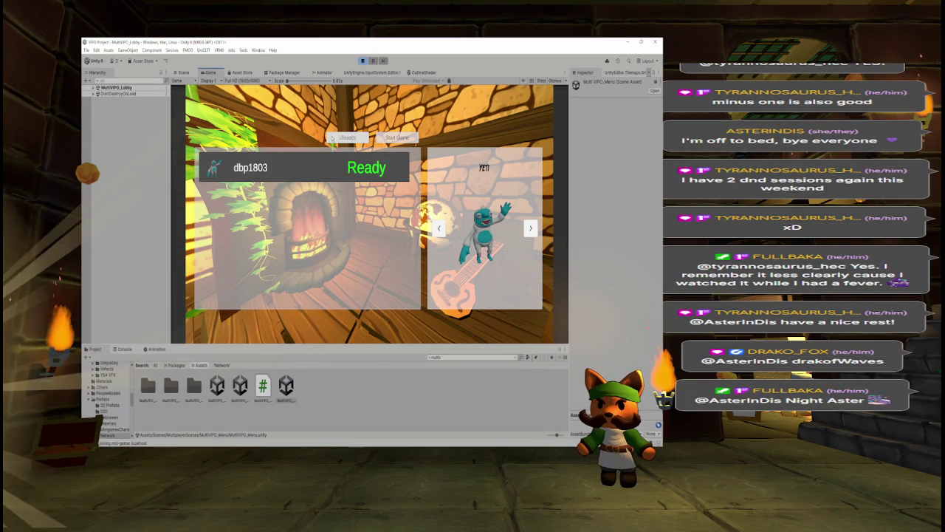
left_click(389, 138)
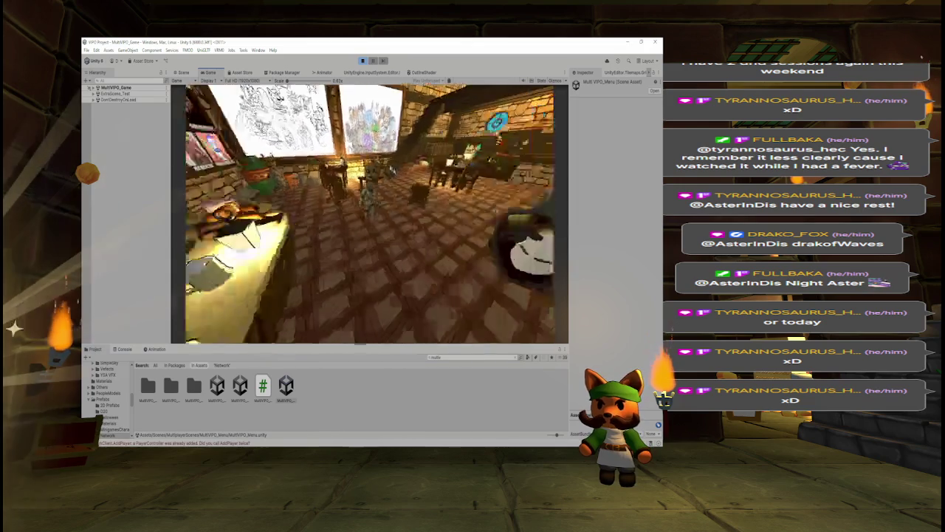
Step: Exit Play mode to return to the MultiVPO_Menu scene
left_click(364, 62)
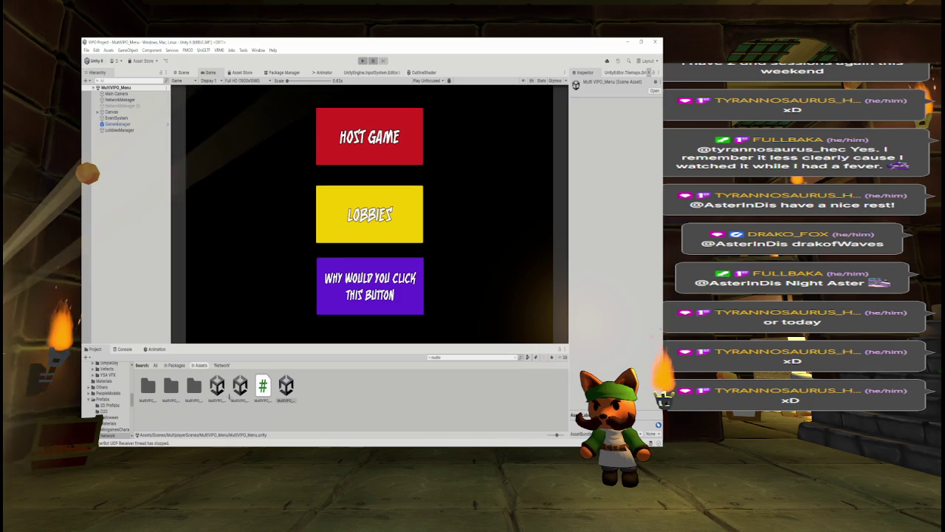
Step: Open the MultiVPO_Lobby tavern scene in the Scene view and look down at its floor
left_click(321, 238)
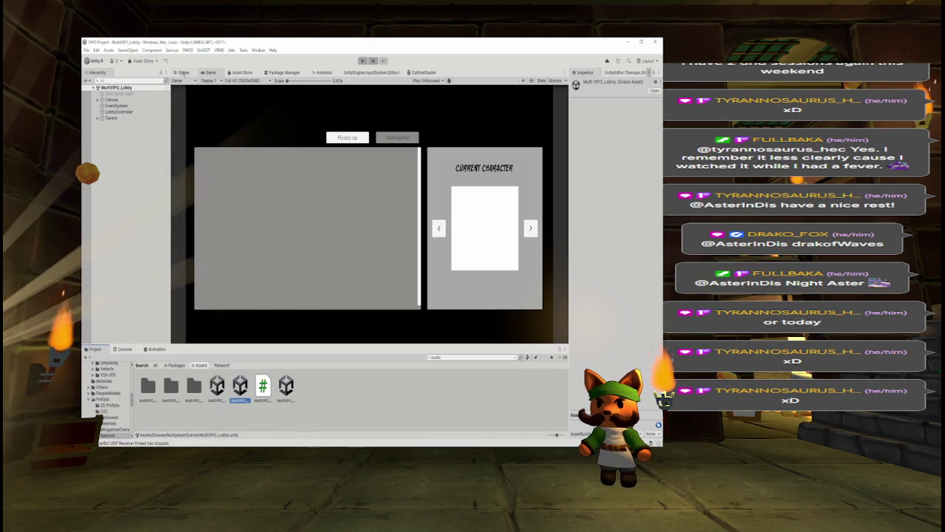
left_click(182, 73)
left_click_drag(389, 184, 326, 223)
scroll(326, 223, "down", 10)
left_click_drag(341, 186, 343, 183)
Step: Orbit and zoom around the tavern to view its open interior and corner
scroll(342, 183, "up", 10)
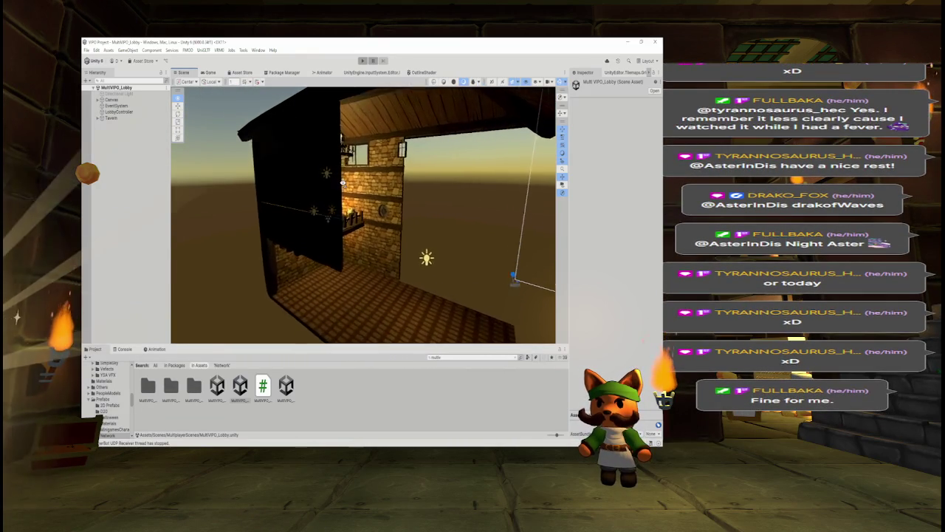
scroll(329, 184, "down", 10)
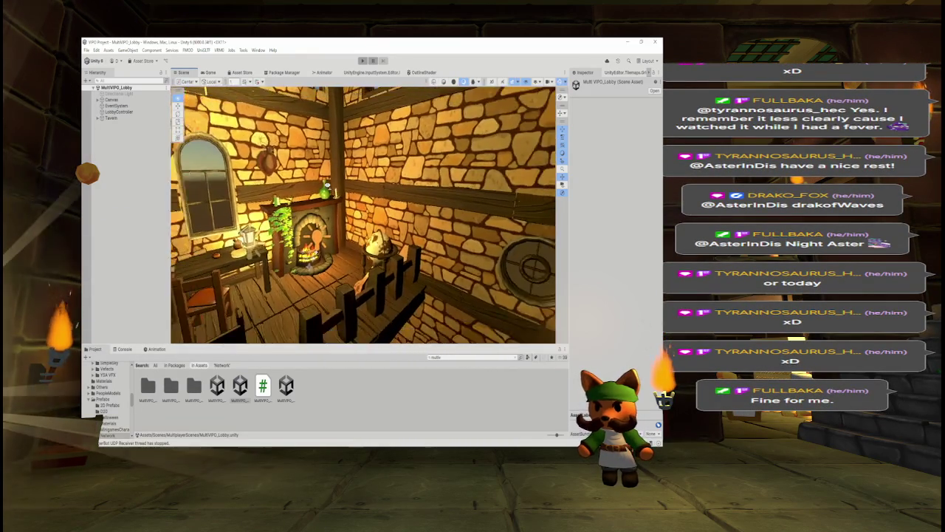
left_click_drag(331, 184, 301, 195)
scroll(301, 194, "up", 10)
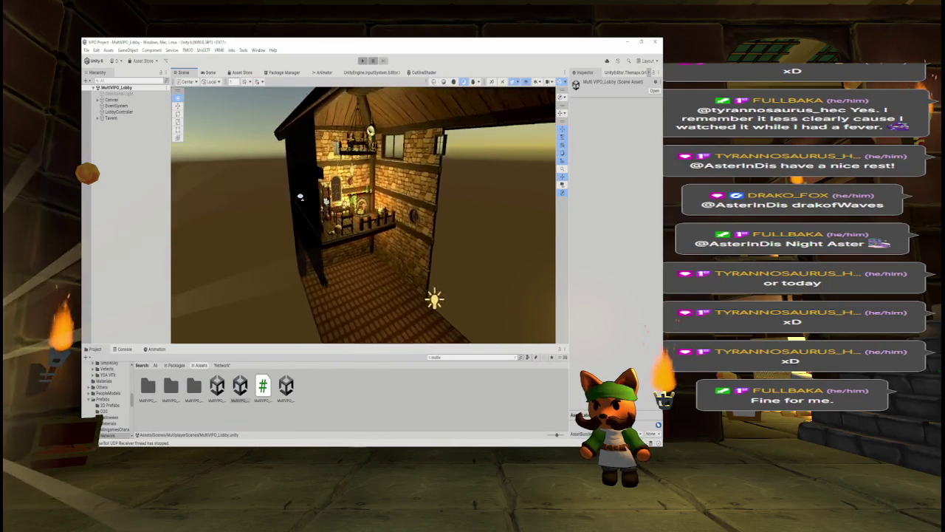
scroll(310, 196, "up", 2)
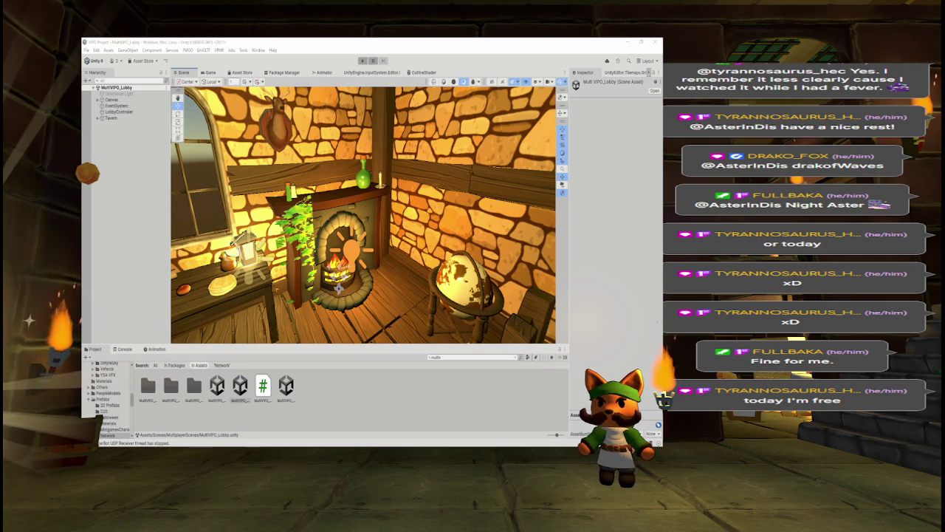
mouse_move(411, 272)
left_mouse_down()
mouse_move(451, 267)
mouse_move(411, 270)
mouse_move(418, 265)
left_mouse_up()
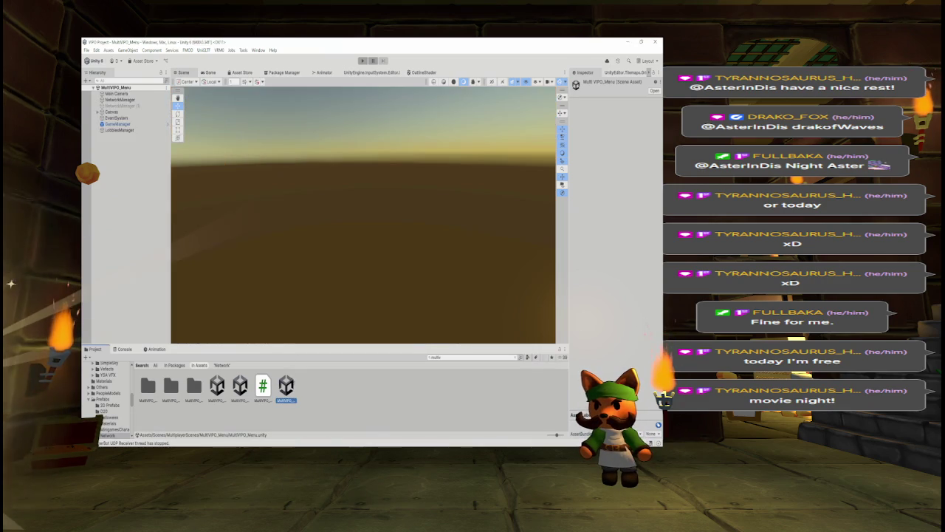
Step: Verify the NetworkManager's Player Prefab is the Empty prefab, then start Play mode
left_click(127, 99)
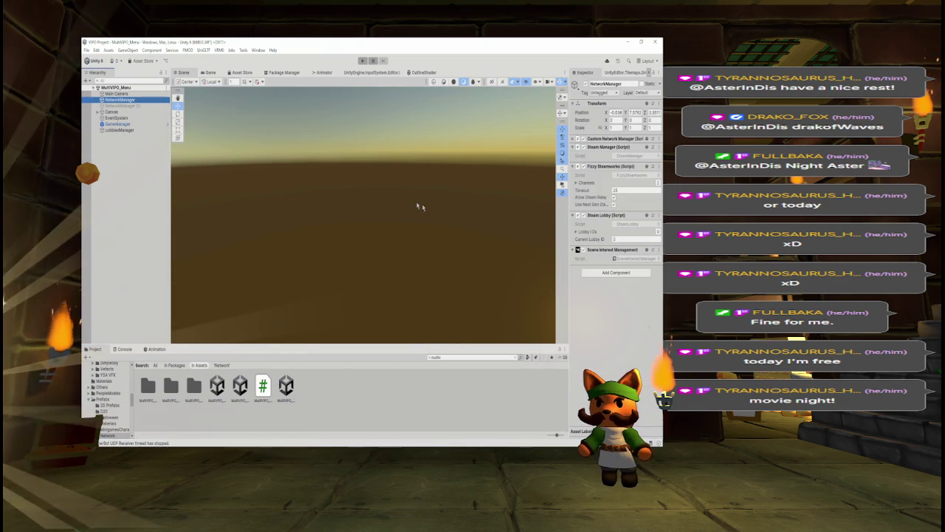
left_click(575, 139)
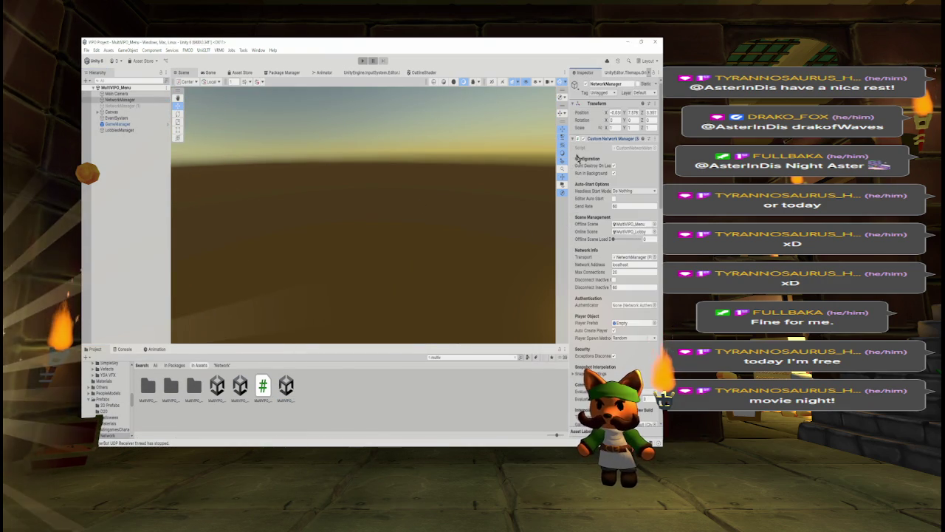
scroll(653, 197, "down", 5)
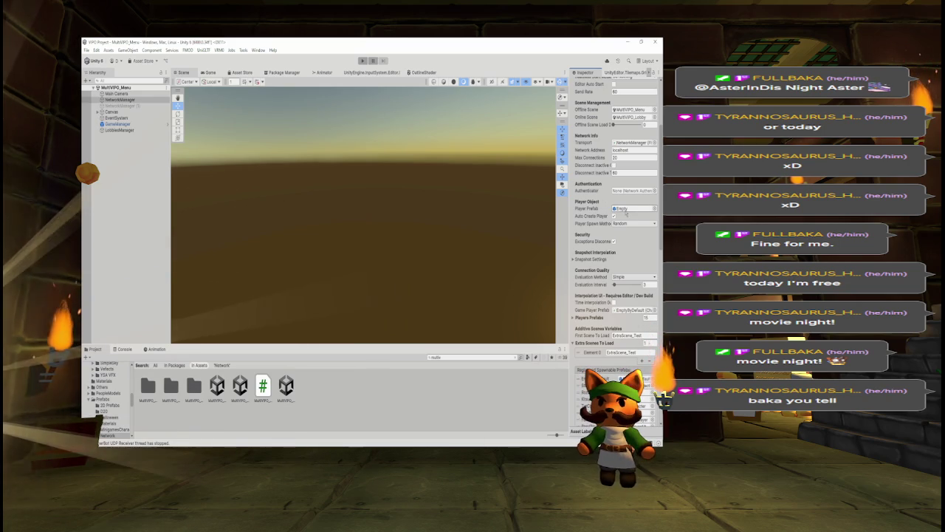
left_click(627, 209)
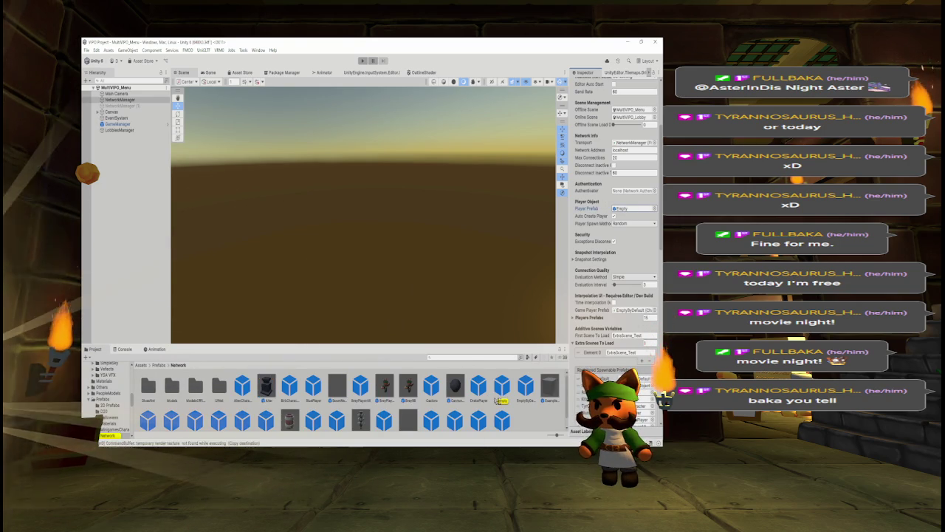
left_click(503, 388)
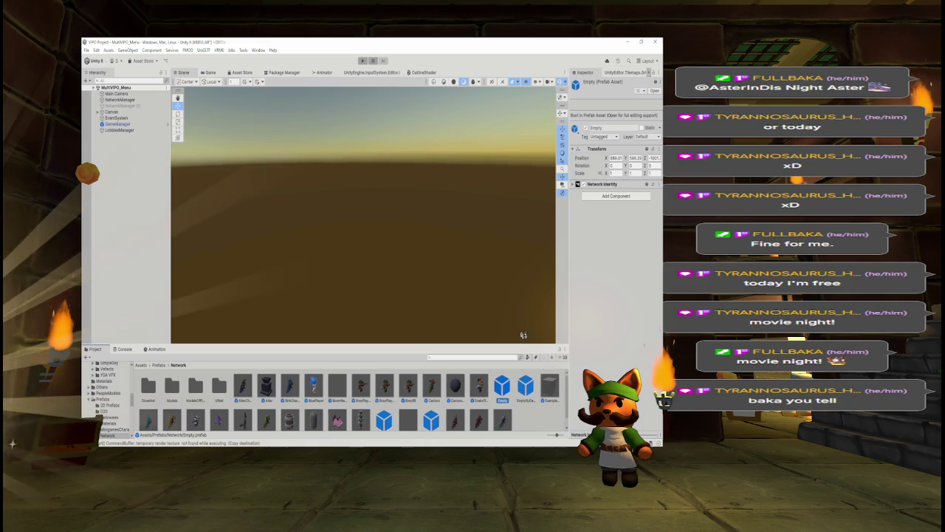
left_click(137, 99)
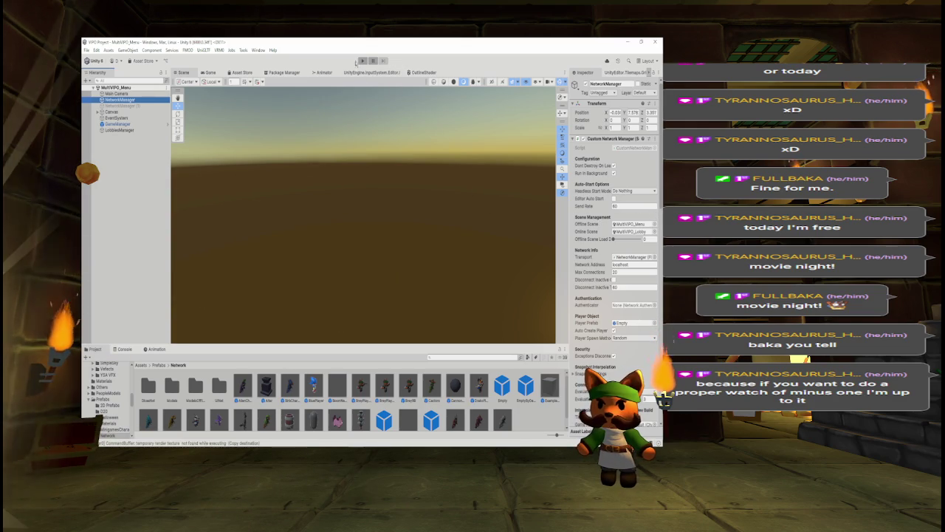
left_click(362, 61)
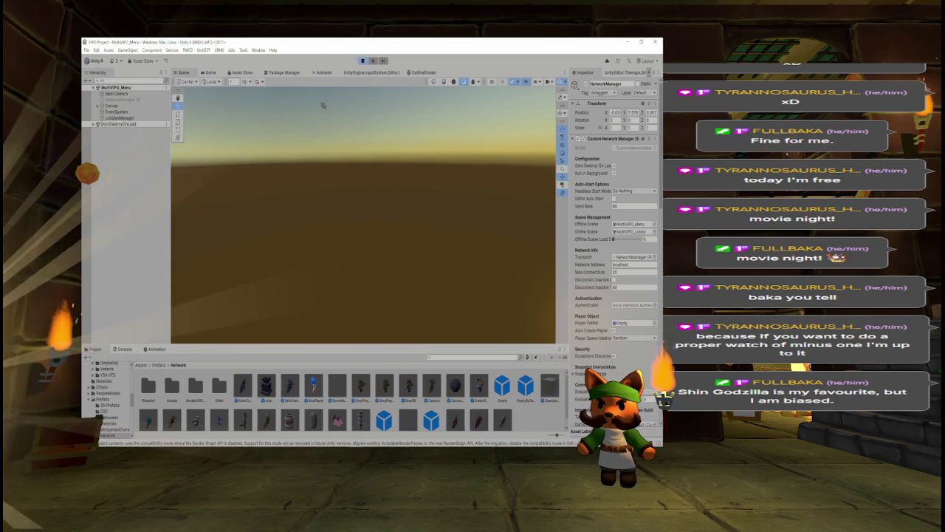
Step: Host a game from the running menu and select the spawned Player_N_1
left_click(209, 73)
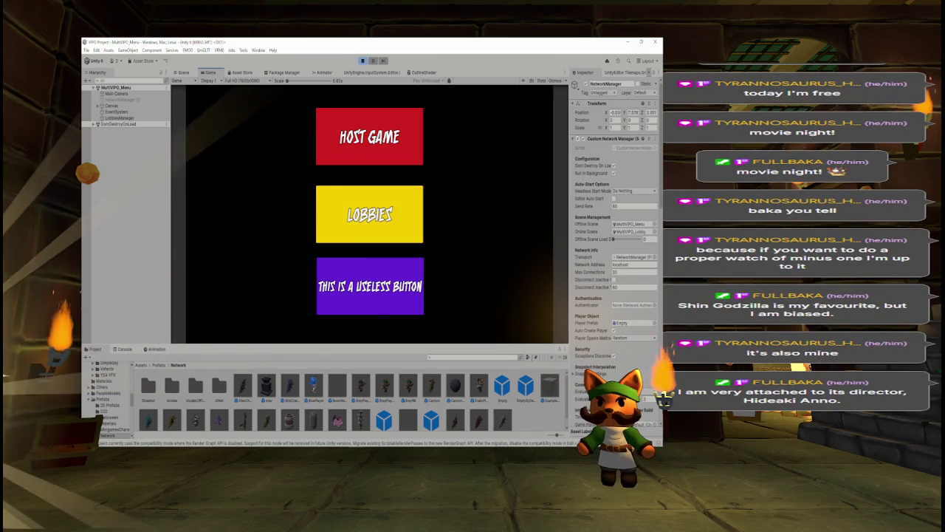
left_click(390, 145)
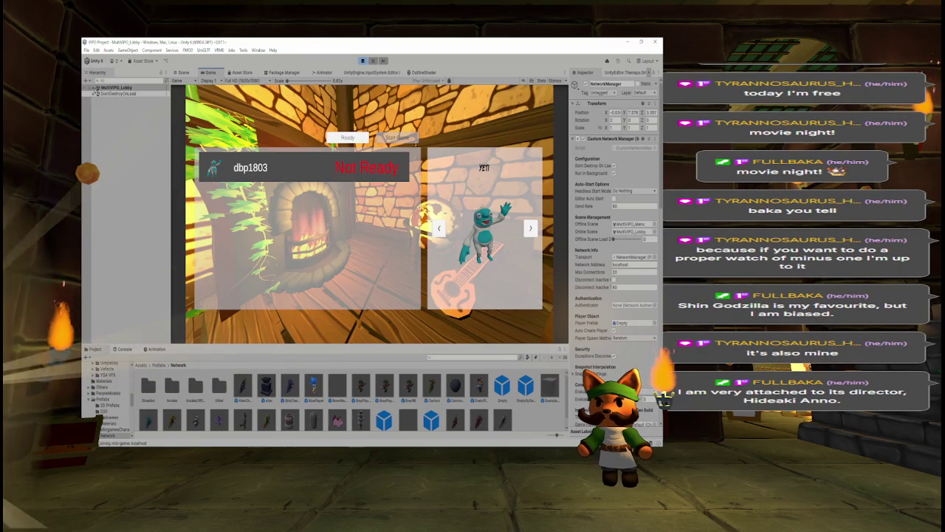
left_click(111, 123)
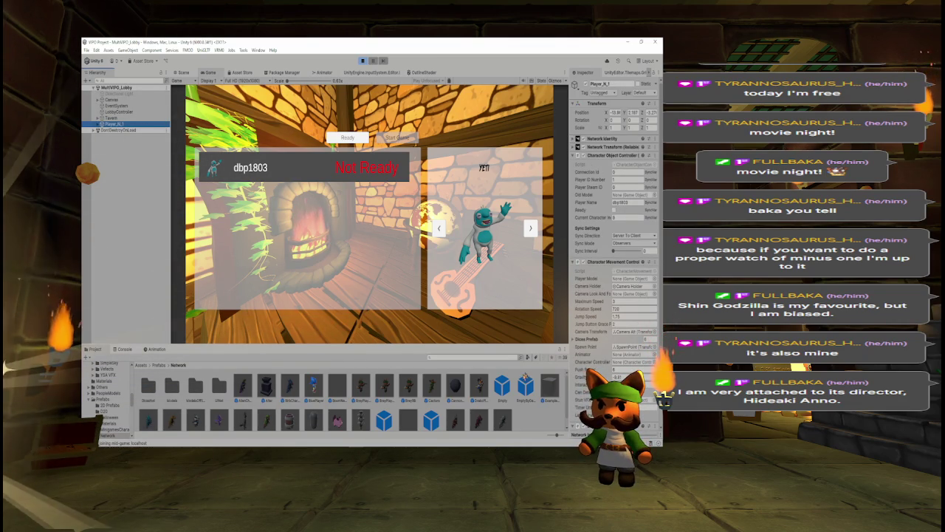
Step: Review Player_N_1's components in the Inspector, then exit Play mode with Ctrl+P
scroll(347, 399, "down", 1)
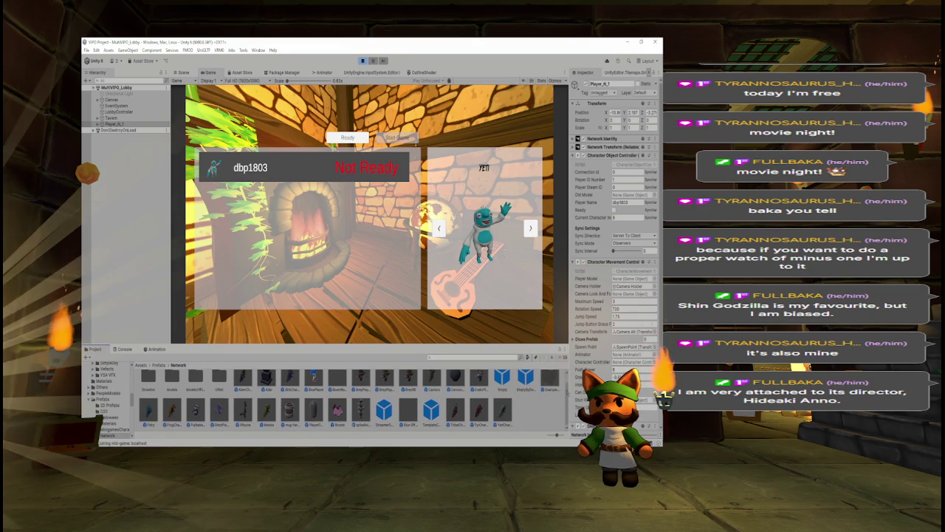
scroll(347, 399, "up", 1)
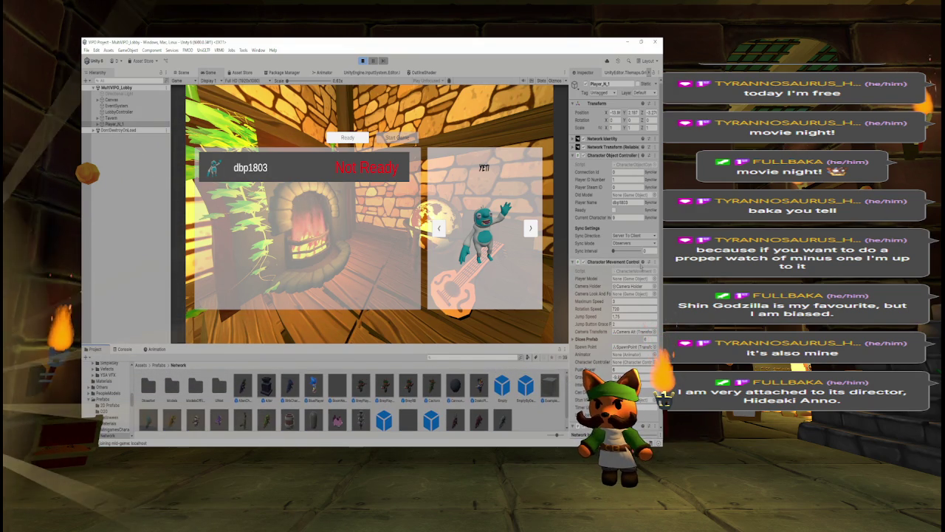
key("ctrl+p")
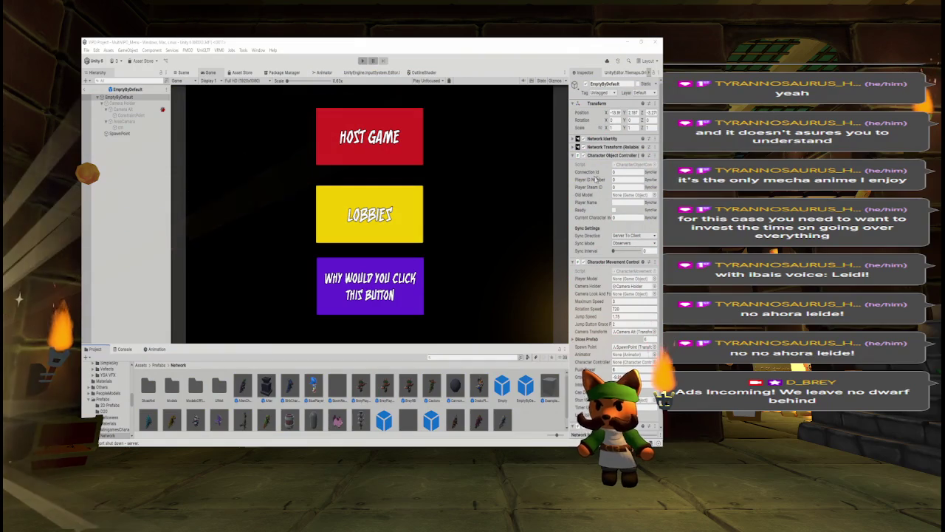
Step: Collapse the Character Object controller settings in the EmptyByDefault prefab's Inspector
left_click(613, 156)
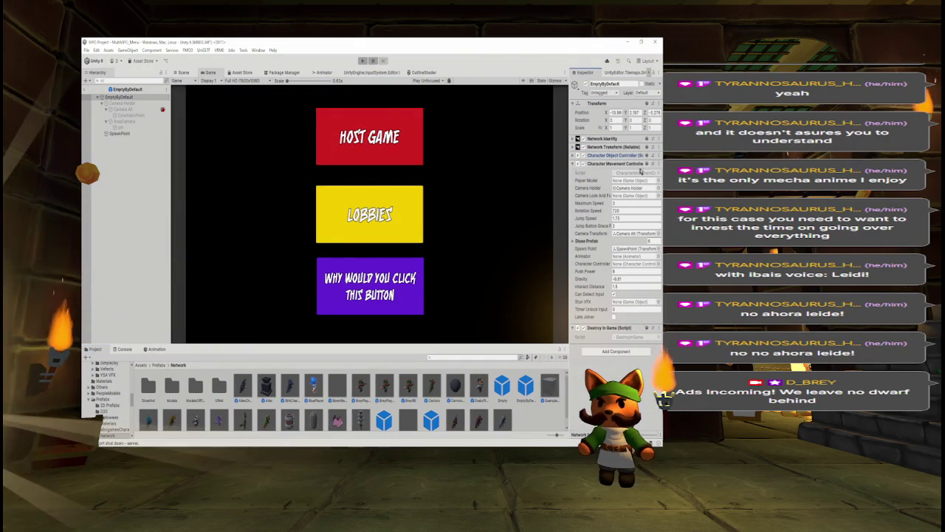
Step: Inspect Camera Holder and Camera Alt, collapsing Camera Alt's Camera and Post-process Layer components
left_click(613, 169)
left_click(615, 274)
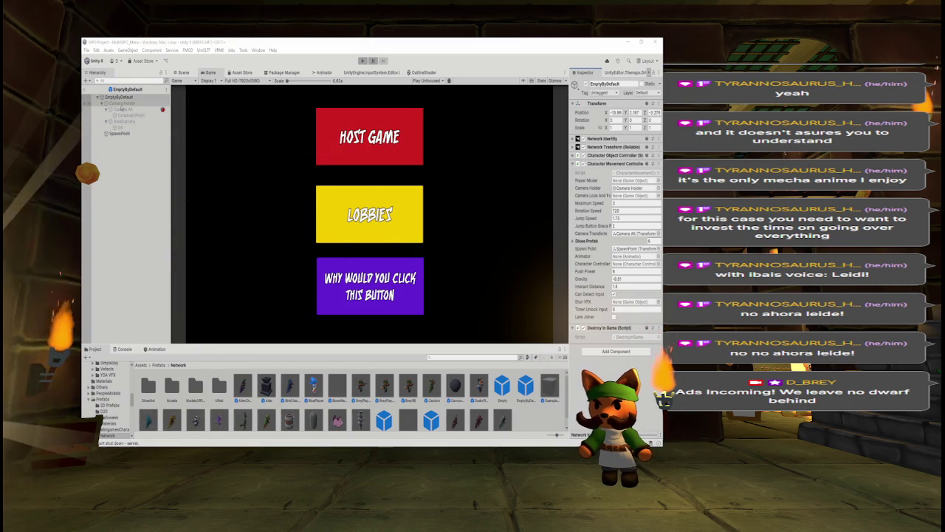
left_click(121, 104)
left_click(120, 109)
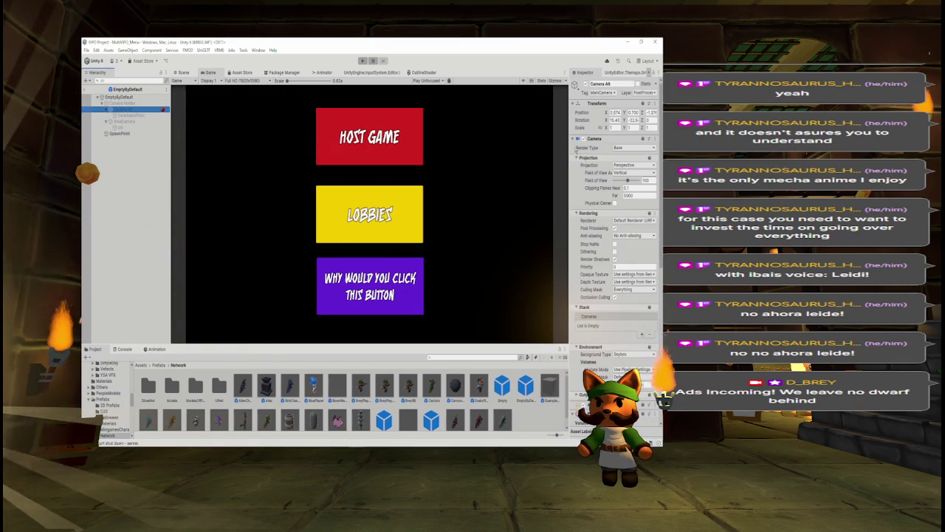
left_click(577, 138)
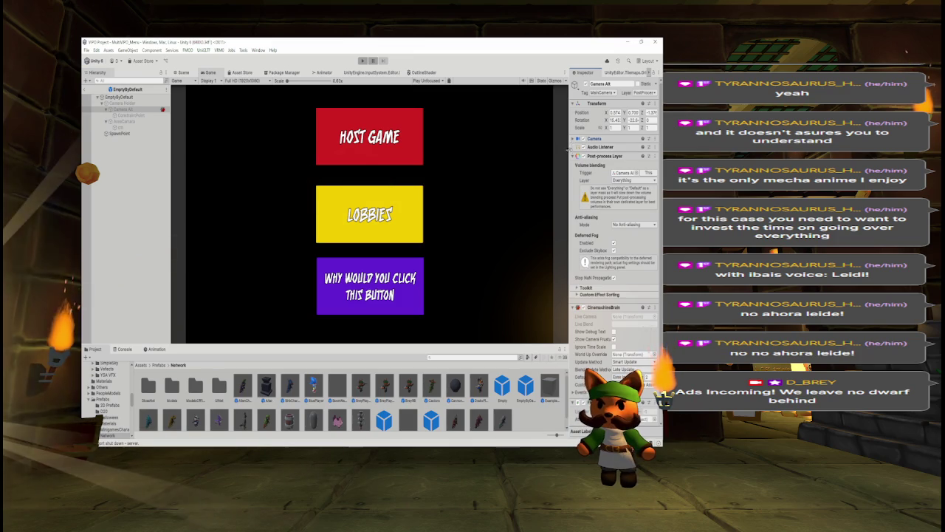
left_click(573, 156)
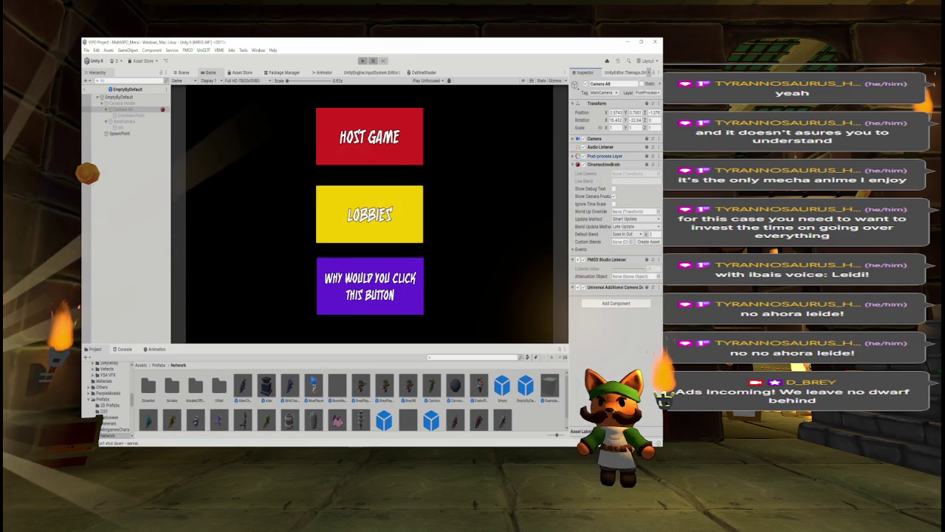
Step: Inspect AreaCamera, collapse its free-look and Collider settings, and move ConstraintPoint under Camera Alt
left_click(122, 121)
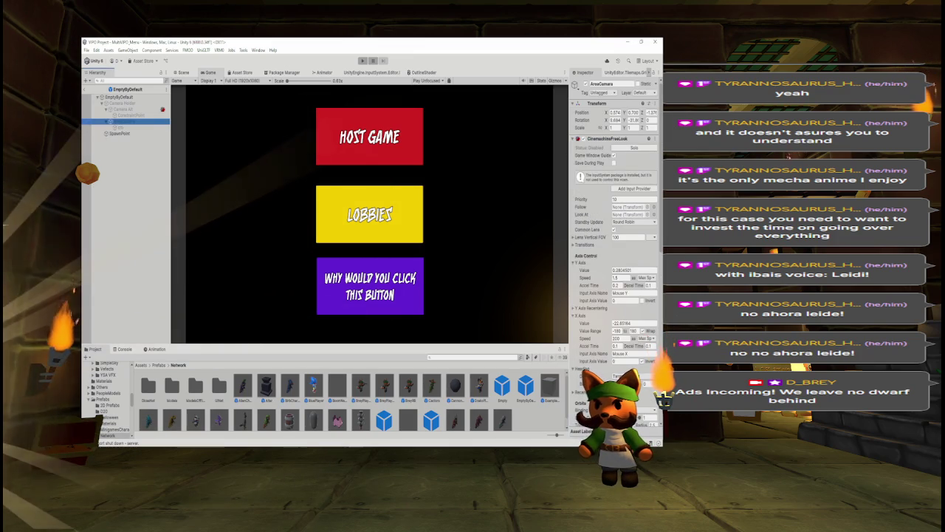
left_click(578, 138)
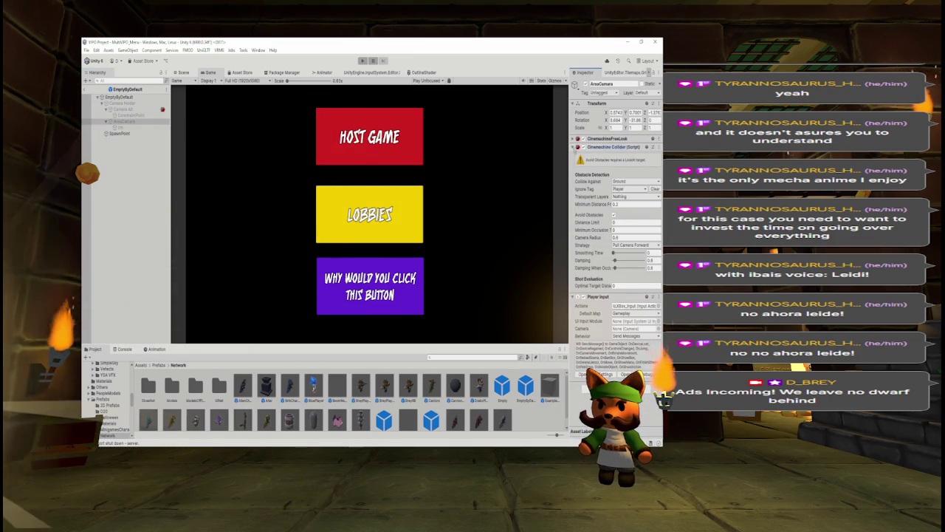
left_click(578, 146)
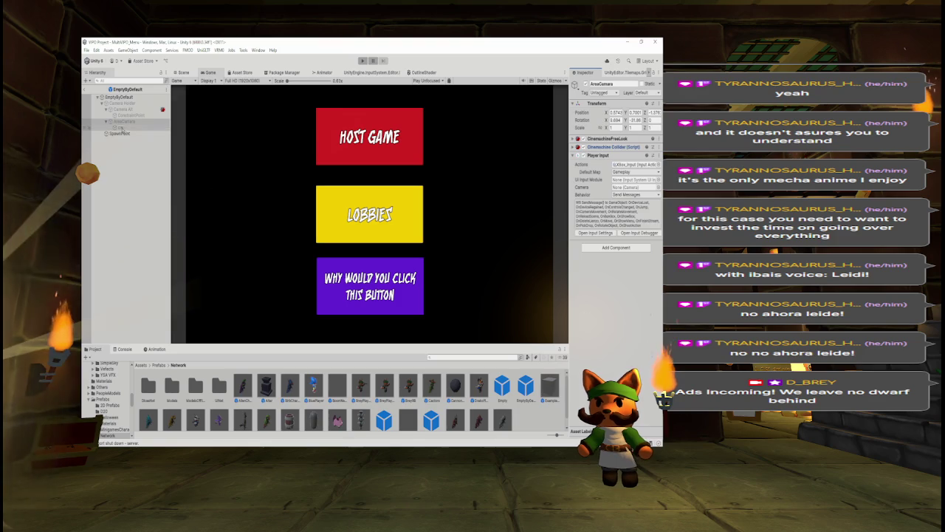
left_click_drag(125, 115, 135, 109)
left_click(135, 104)
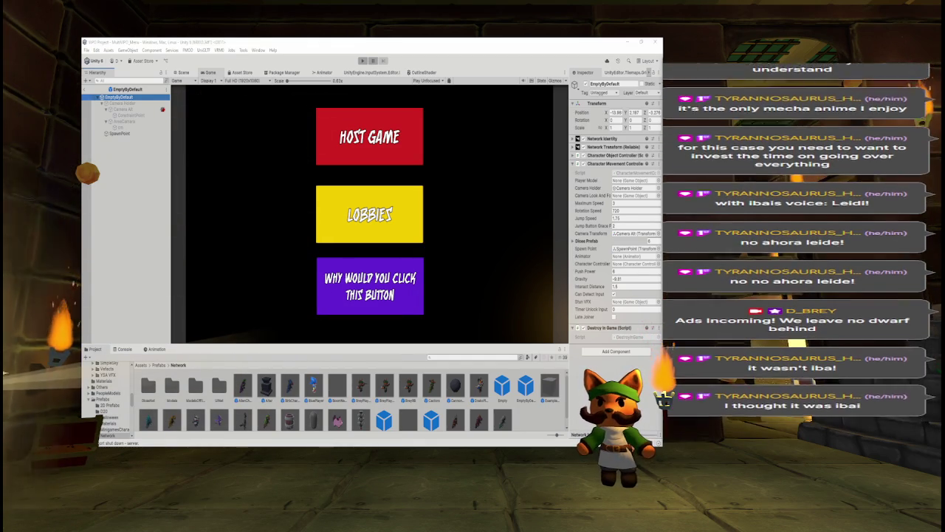
Step: Switch to Visual Studio showing CharacterMovementController.cs's OnStartAuthority and Start methods
key("alt+Tab")
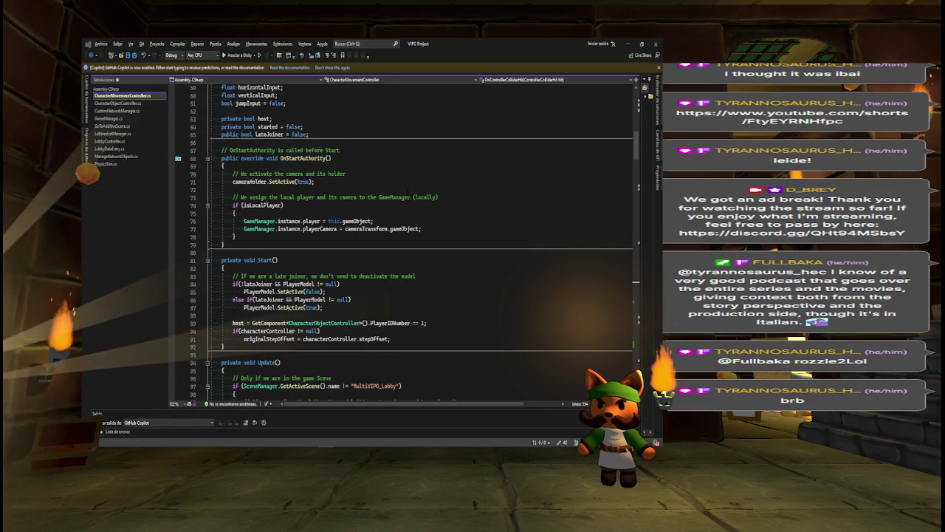
scroll(421, 243, "up", 18)
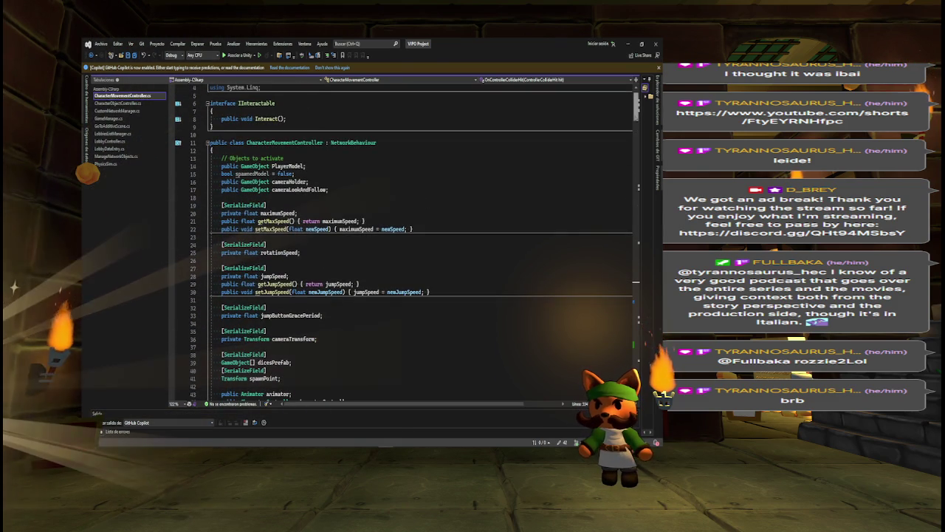
scroll(421, 244, "down", 2)
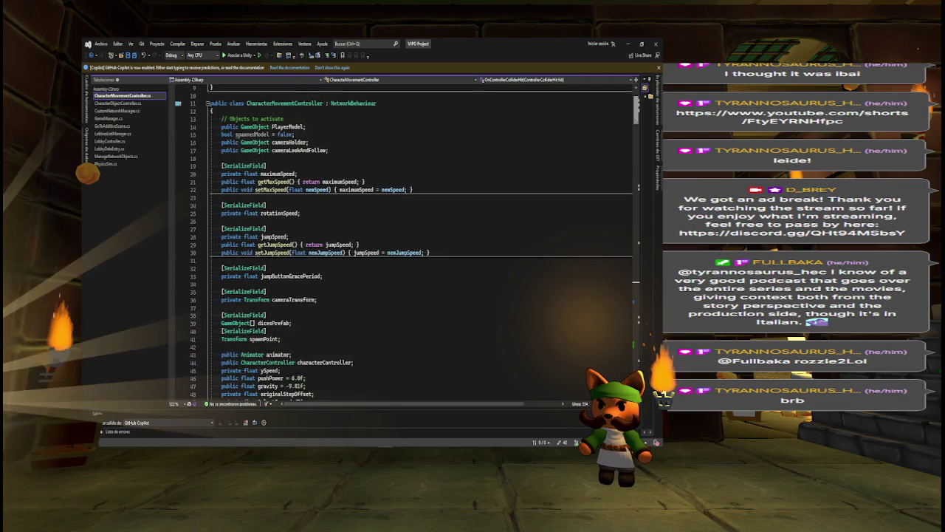
scroll(420, 244, "up", 2)
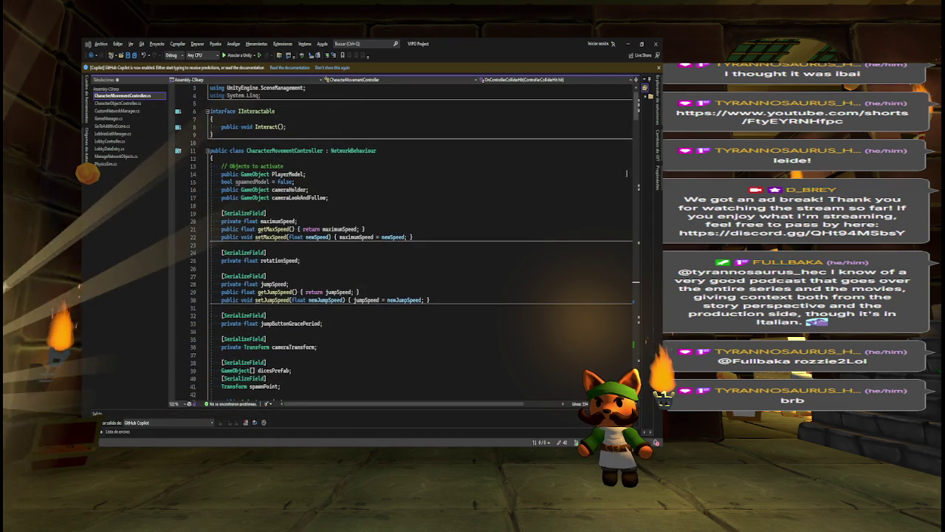
key("alt+Tab")
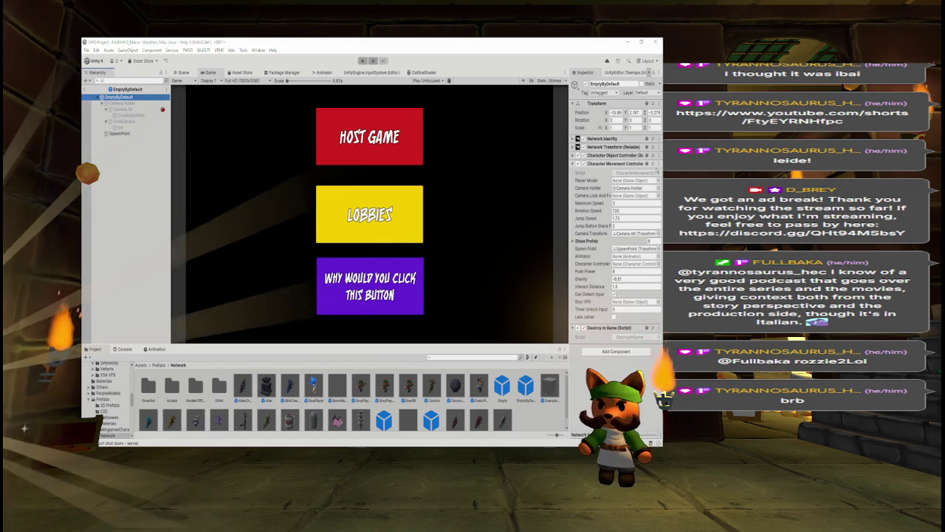
double_click(635, 172)
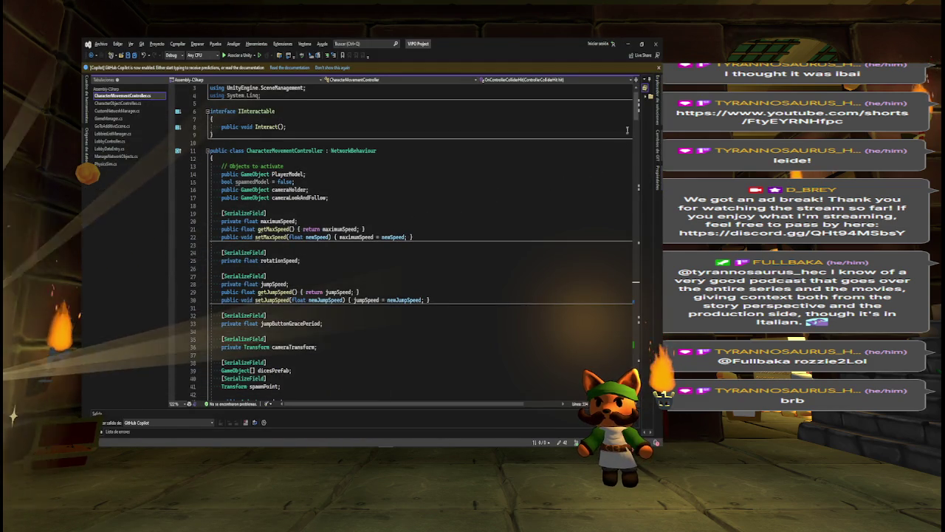
left_click_drag(640, 119, 642, 163)
key("alt+Tab")
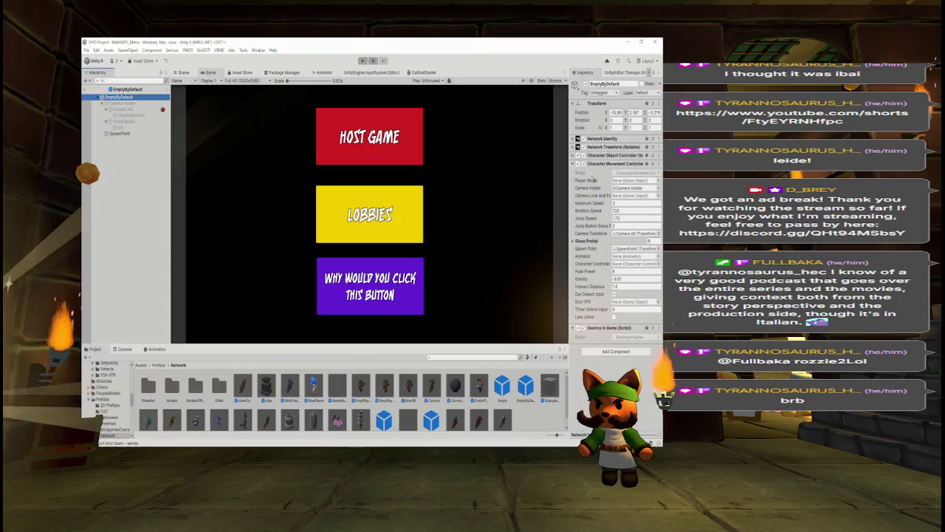
key("alt+Tab")
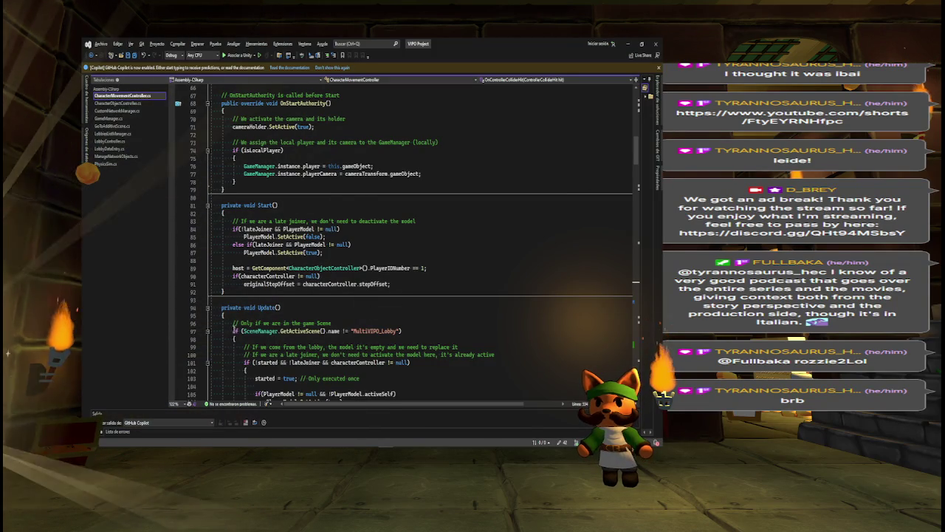
left_click(208, 330)
key("alt+Tab")
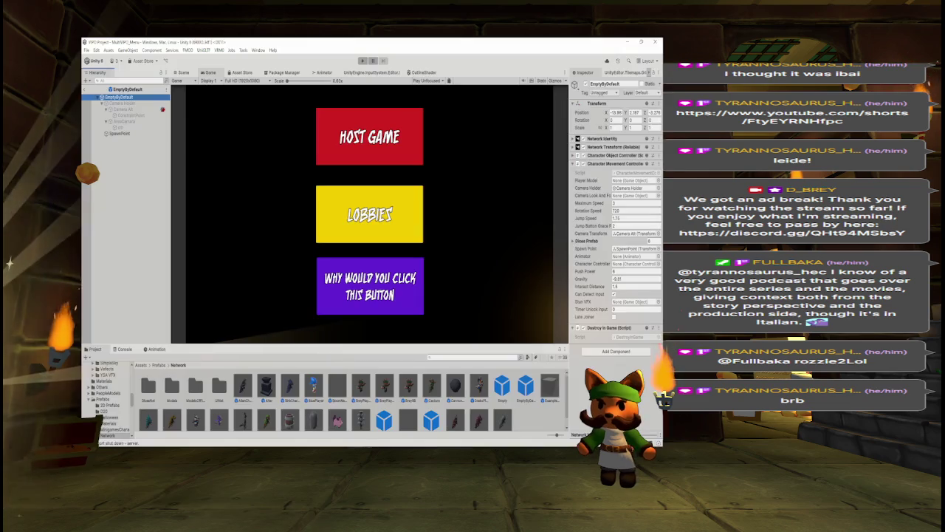
key("alt+Tab")
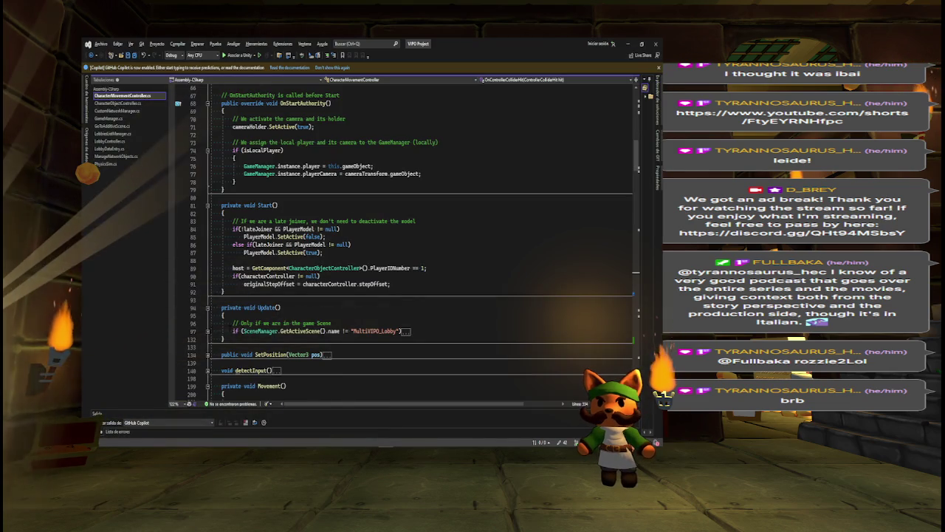
key("alt+Tab")
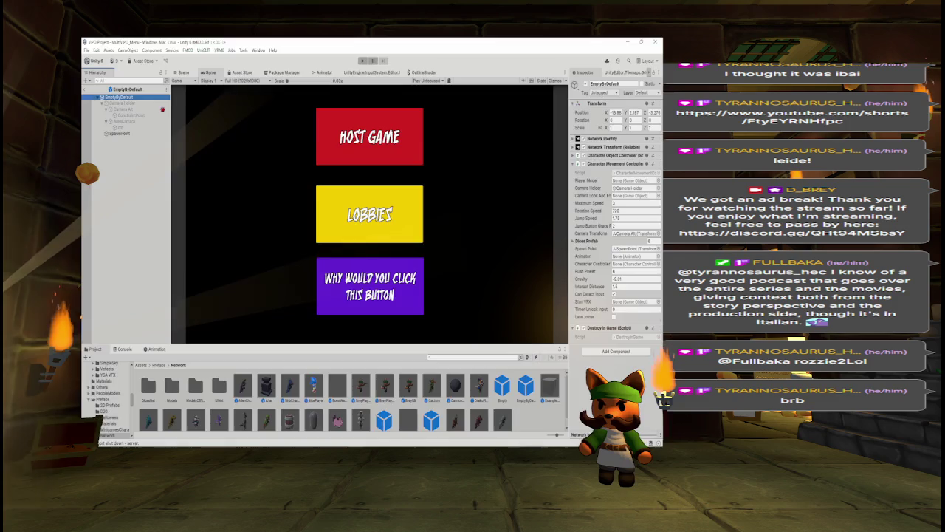
Step: Step through the uses of cameraHolder in CharacterMovementController.cs
key("alt+Tab")
scroll(421, 243, "up", 20)
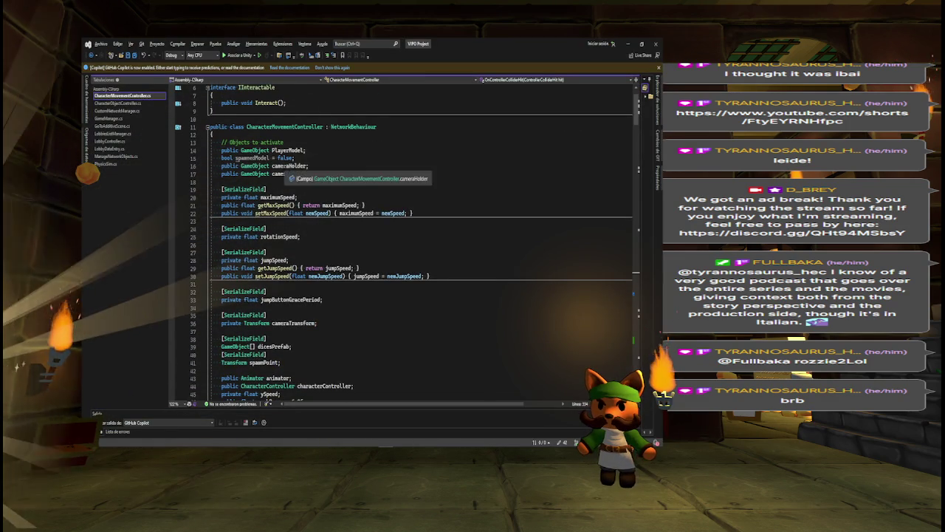
double_click(288, 165)
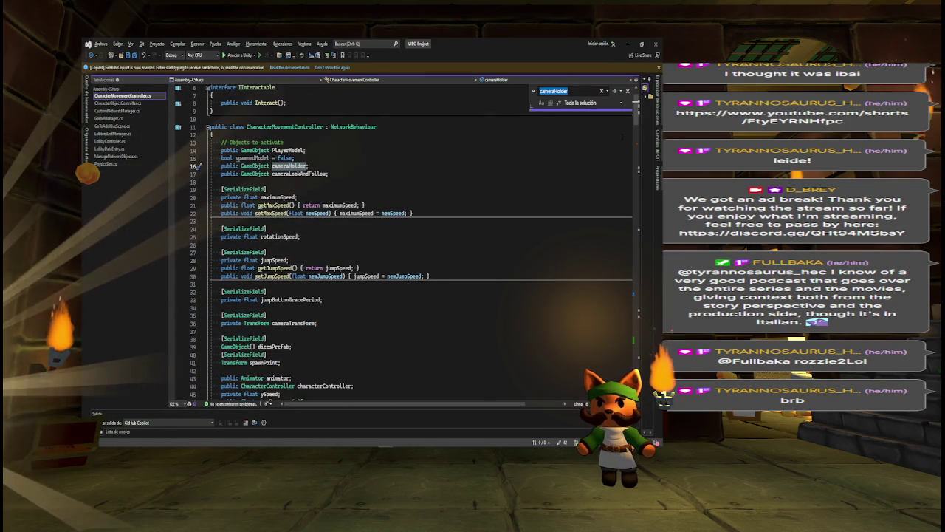
key("Return")
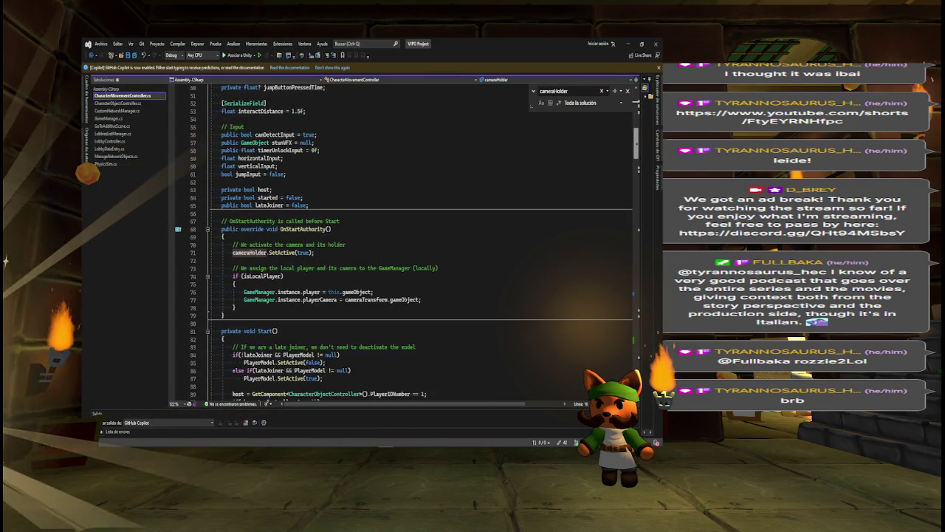
scroll(421, 243, "up", 2)
key("Return")
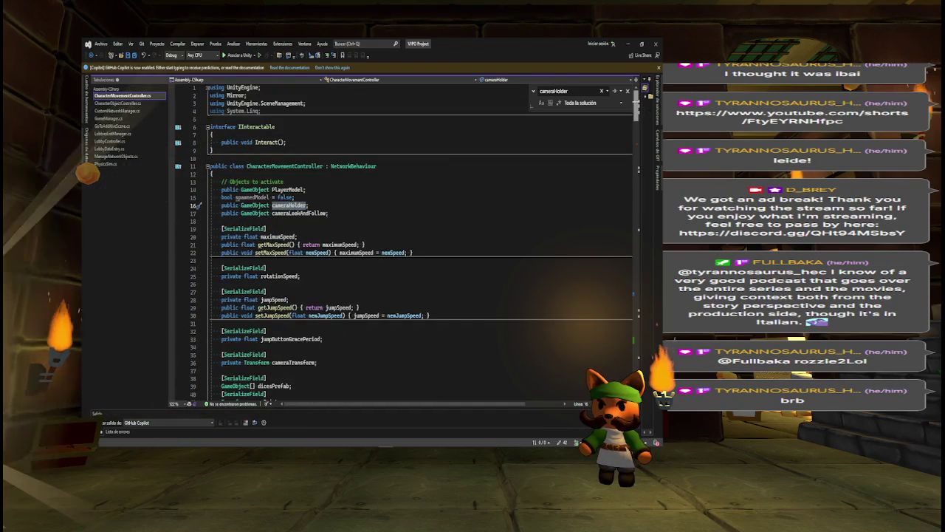
Step: Search for cameraLookAndFollow, then bring up CharacterObjectController.cs
key("Down")
key("ctrl+f")
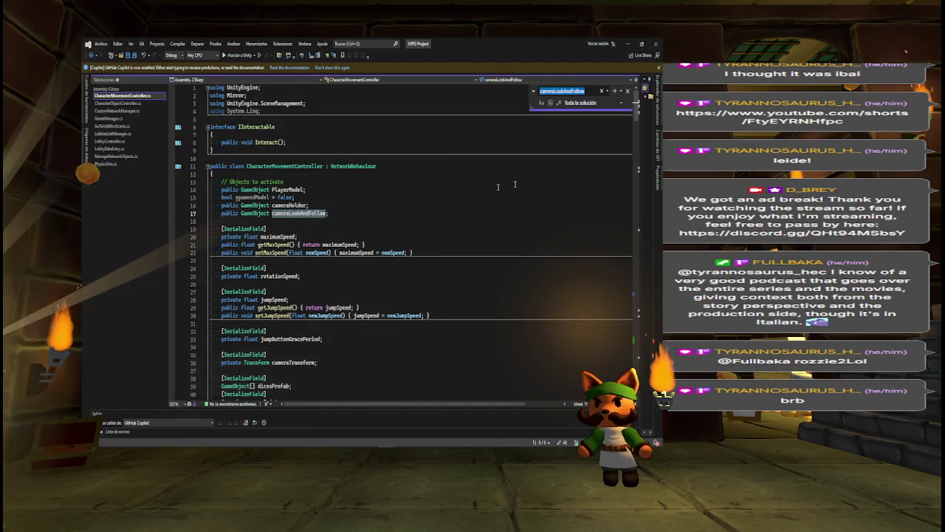
scroll(421, 244, "down", 5)
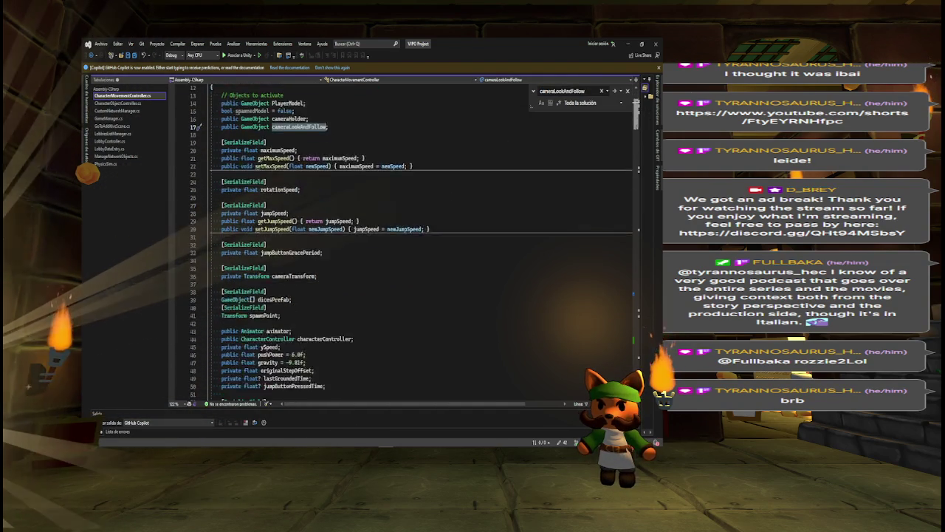
scroll(421, 243, "up", 4)
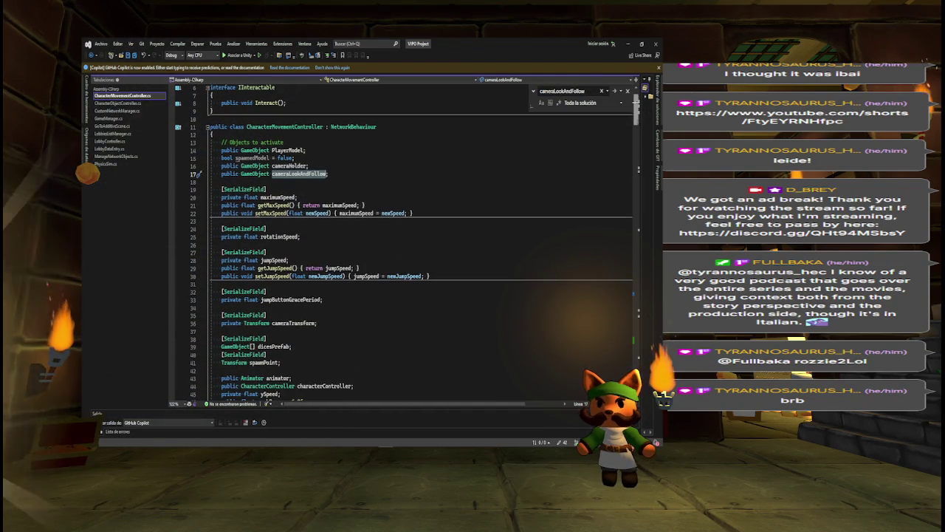
scroll(606, 116, "up", 2)
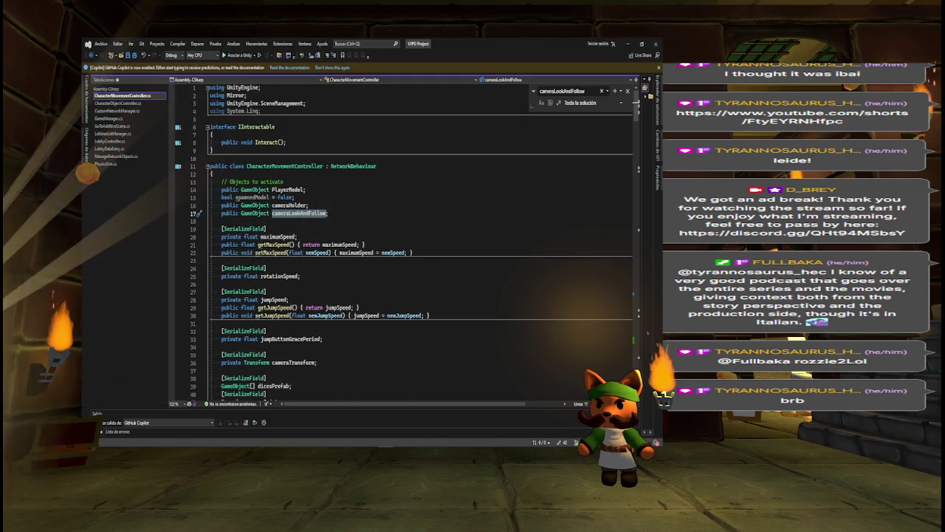
left_click(122, 103)
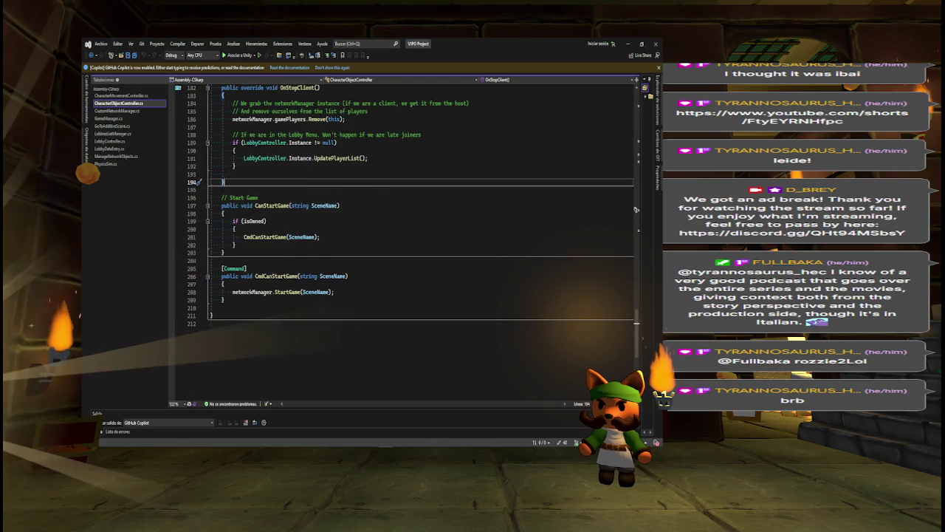
Step: Scroll to the top of CharacterObjectController.cs and return to the Unity editor
scroll(425, 217, "up", 10)
scroll(424, 244, "up", 9)
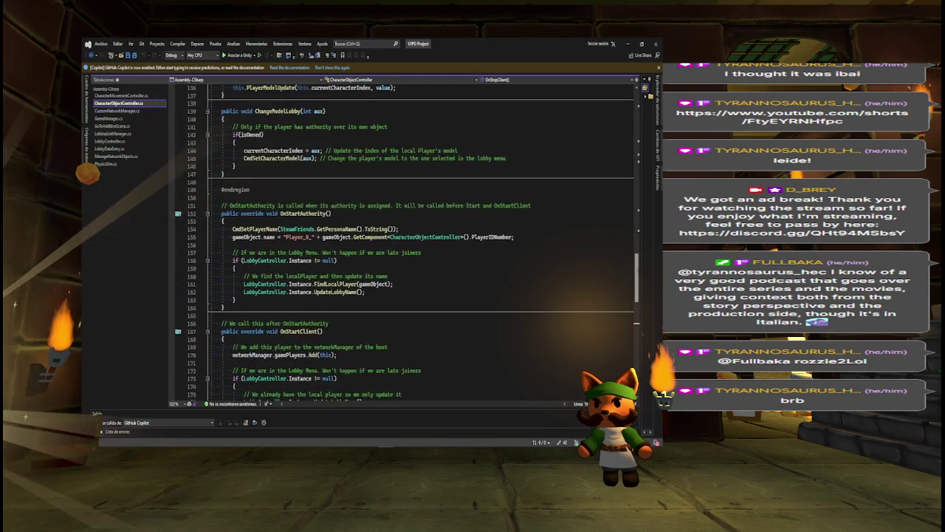
scroll(425, 244, "up", 3)
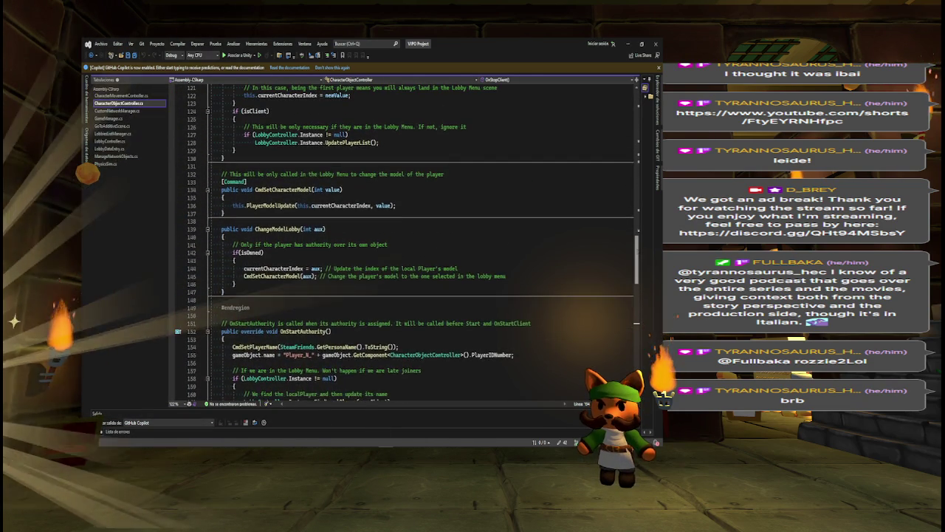
scroll(425, 244, "up", 3)
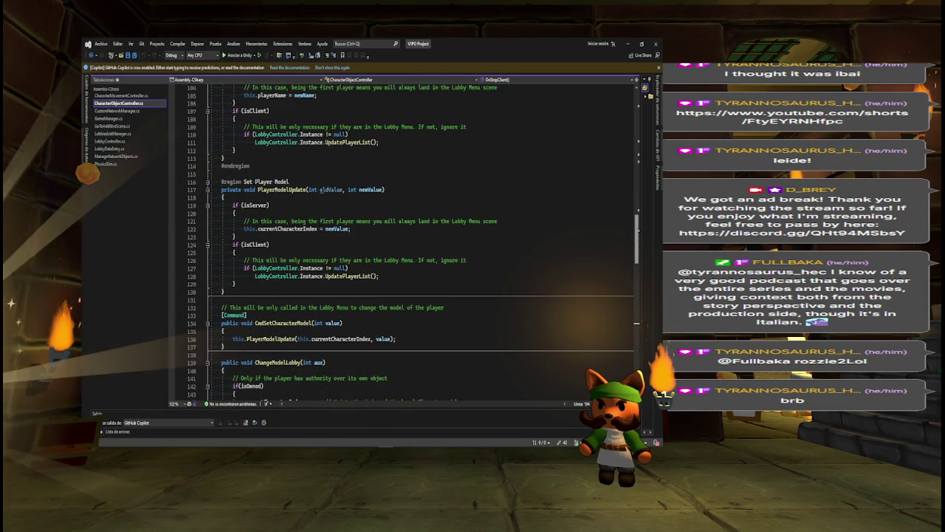
scroll(425, 243, "up", 20)
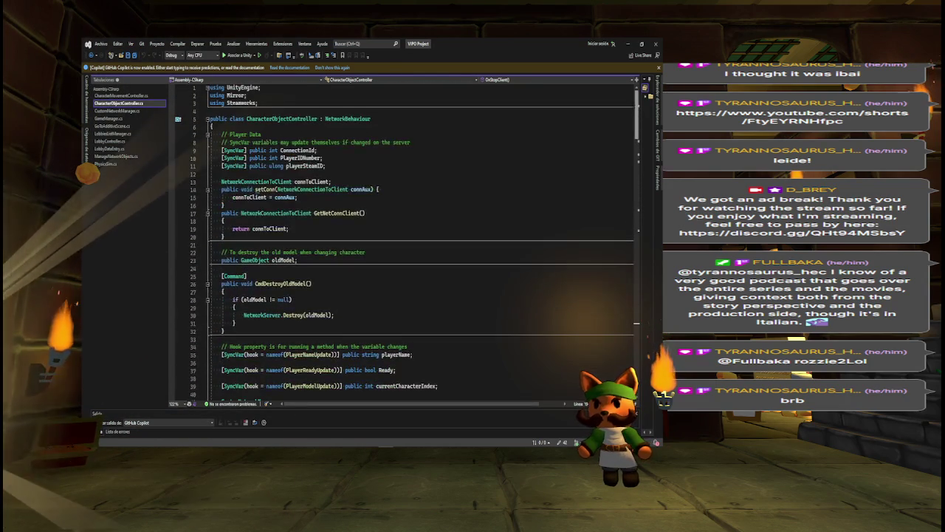
key("alt+Tab")
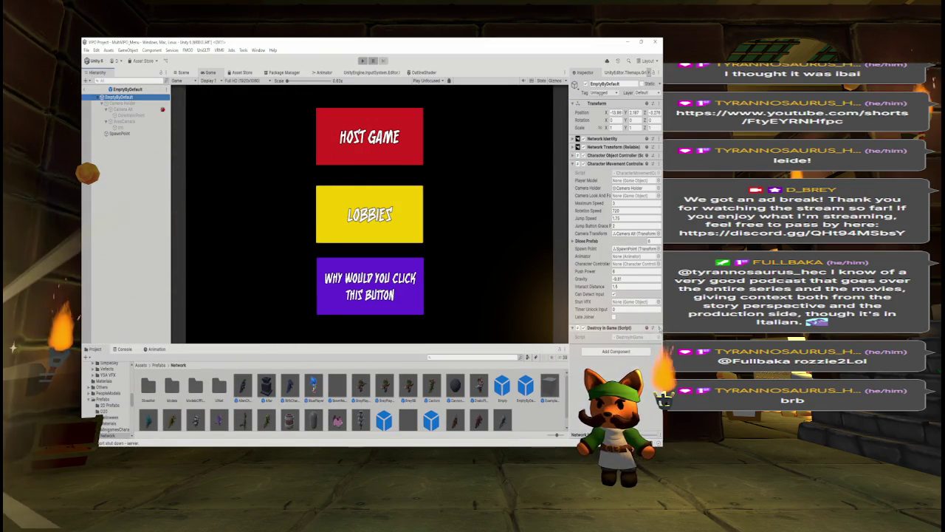
left_click(611, 371)
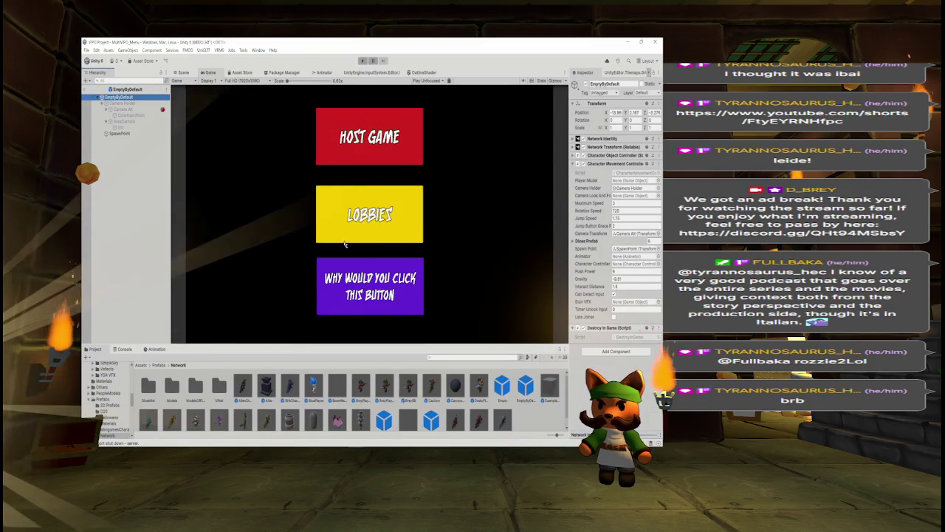
key("alt+Tab")
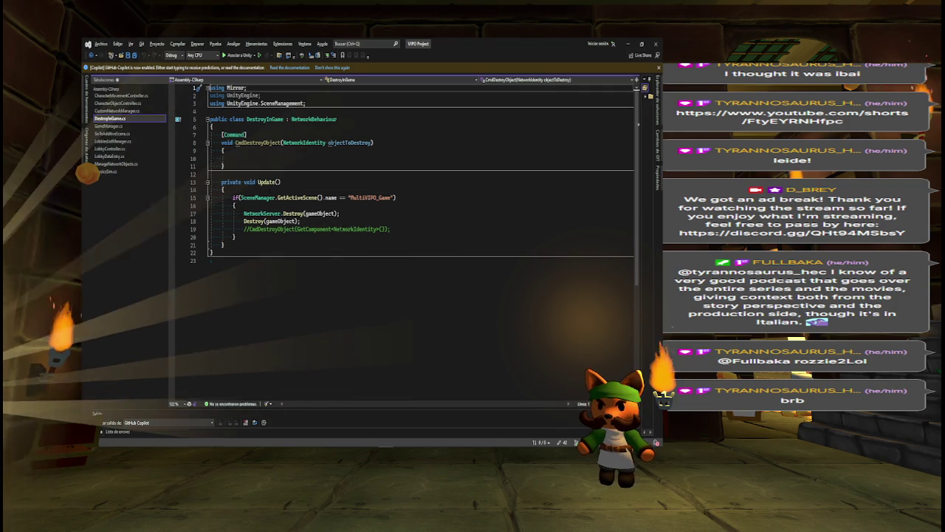
left_click(241, 197)
left_click_drag(325, 197, 391, 198)
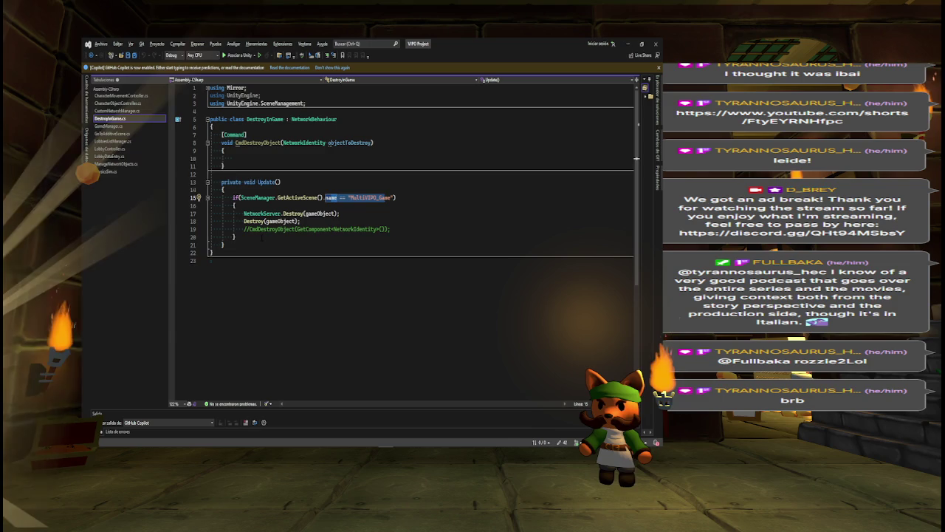
key("alt+Tab")
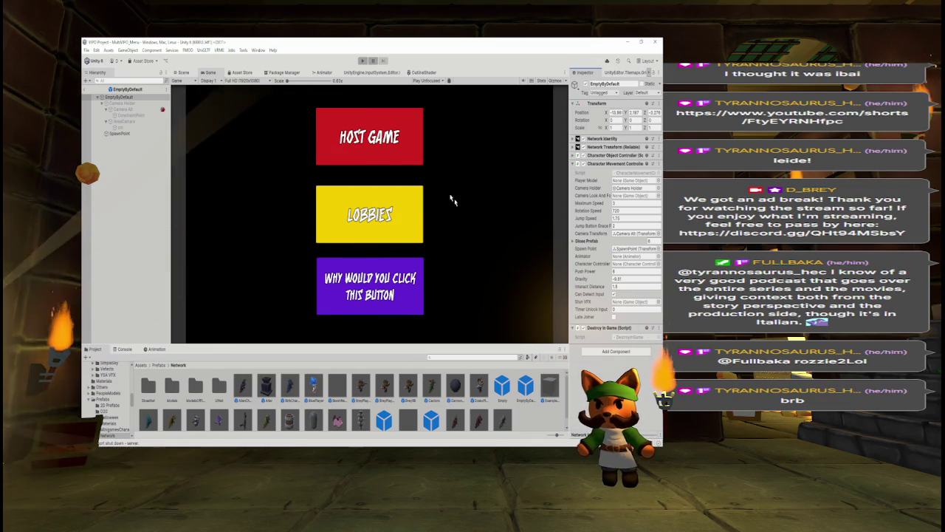
Step: Review the prefab's camera objects, delete CrosshairPoint, and start Play mode
left_click(135, 105)
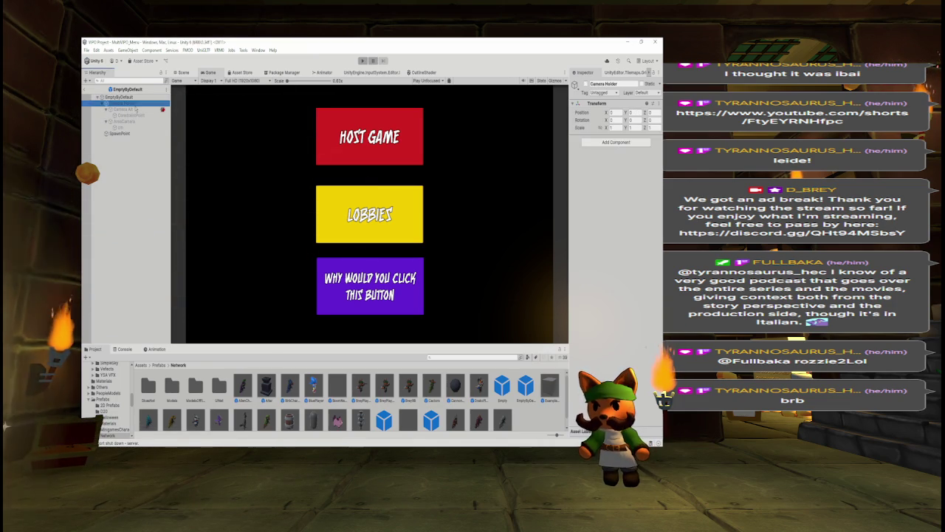
left_click(137, 96)
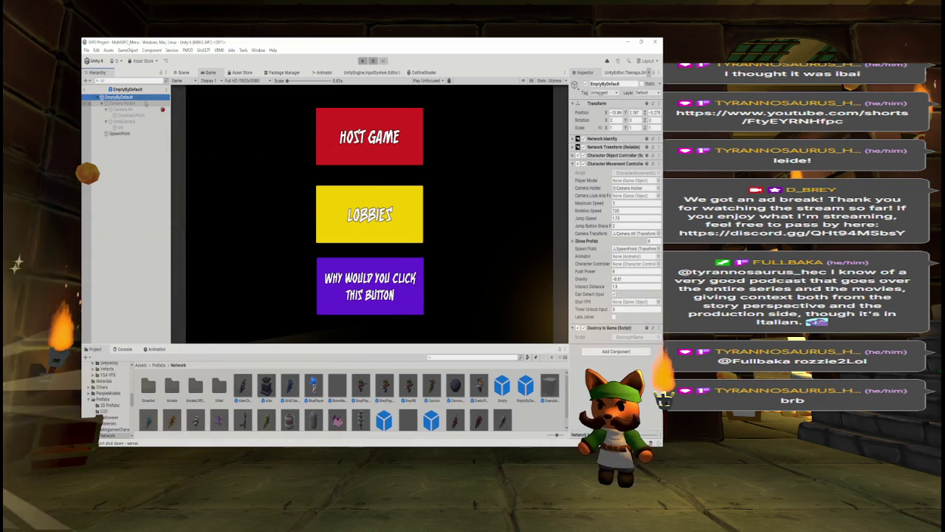
left_click(123, 110)
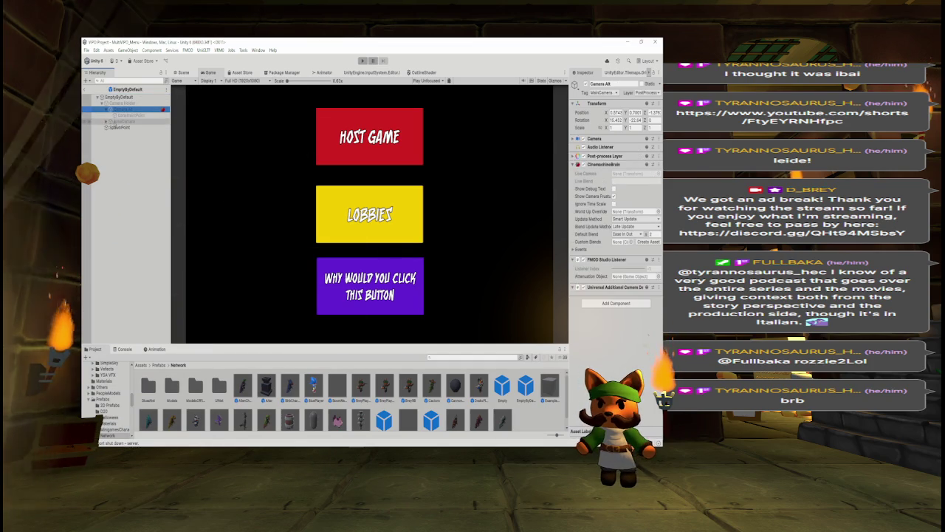
left_click_drag(111, 121, 111, 119)
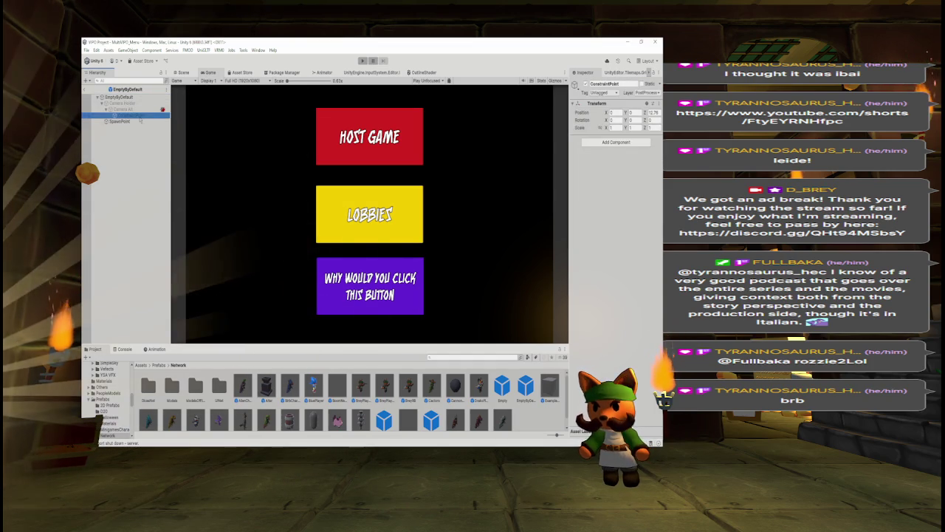
key("Delete")
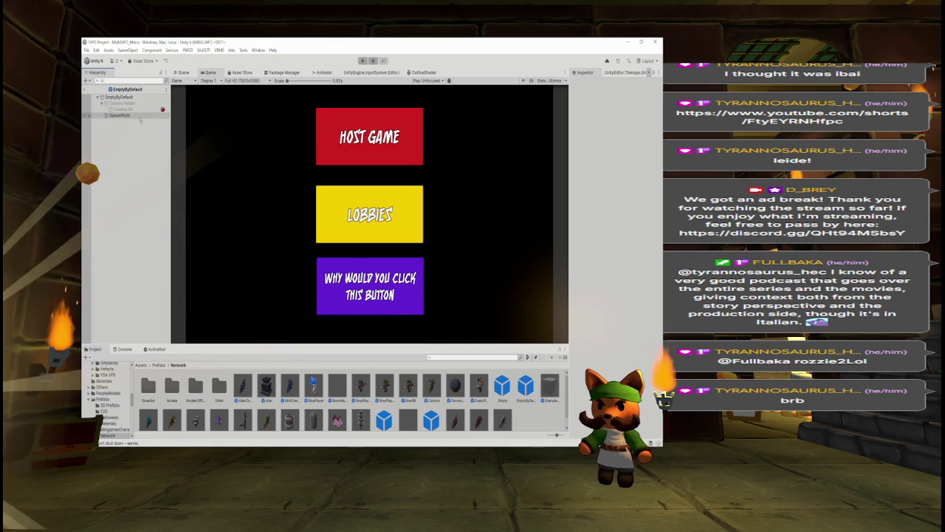
left_click(141, 109)
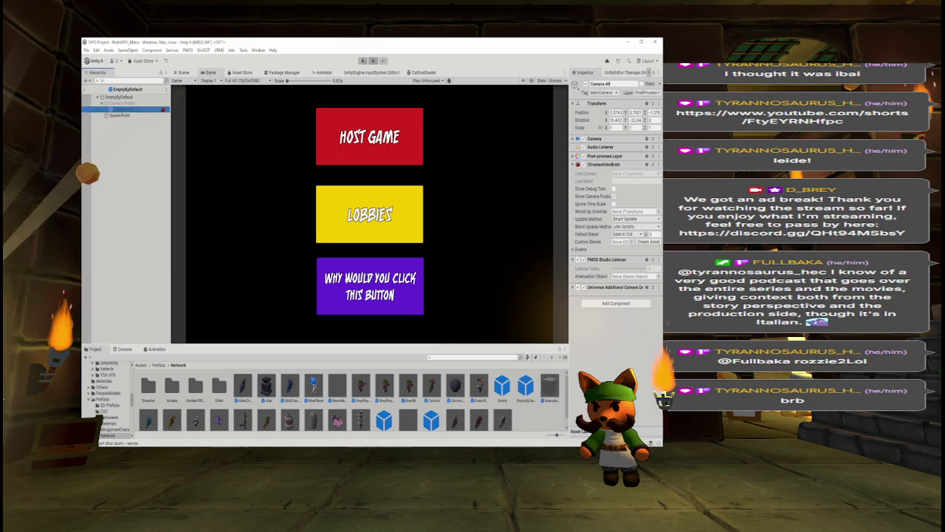
left_click(363, 61)
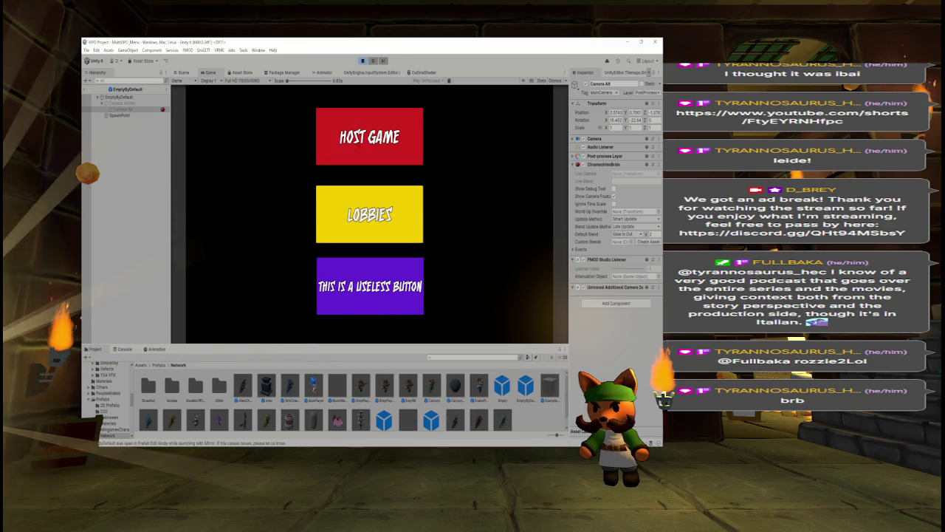
Step: Host a game, mark the player Ready, and start the match
left_click(393, 159)
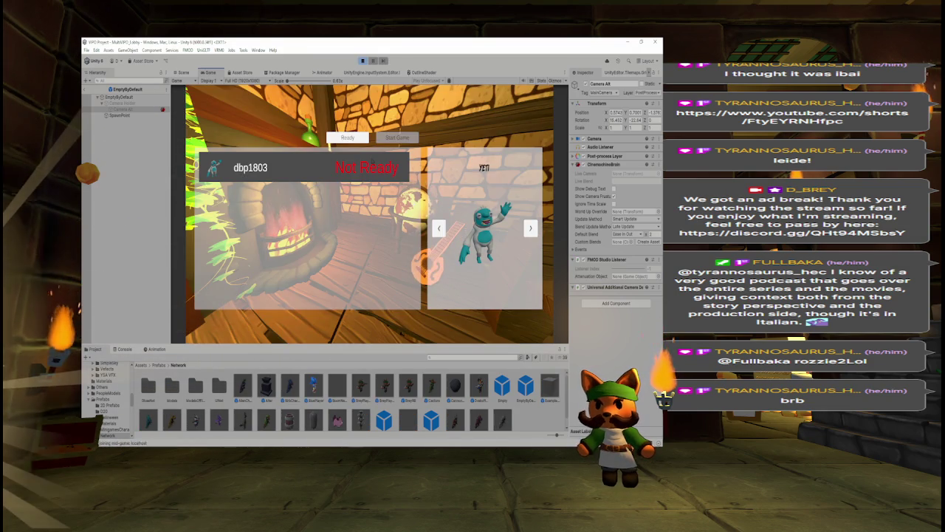
left_click(347, 137)
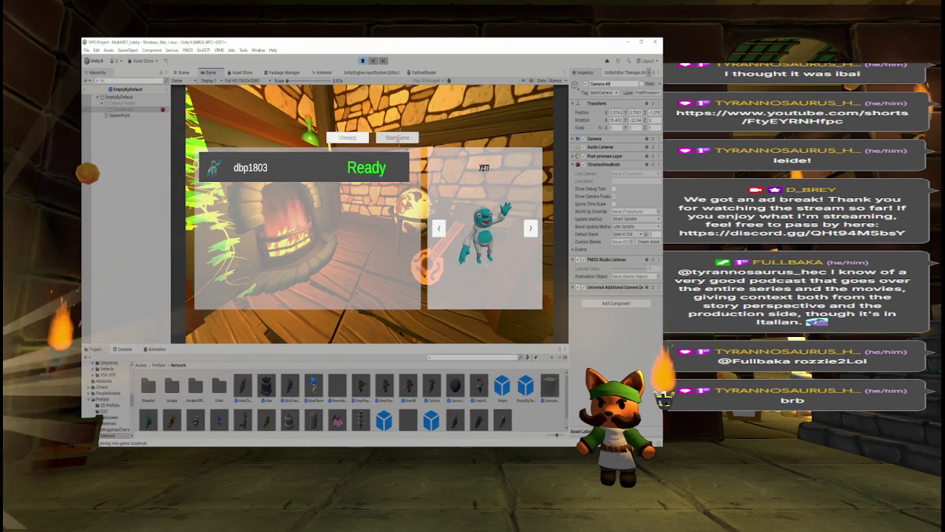
left_click(398, 138)
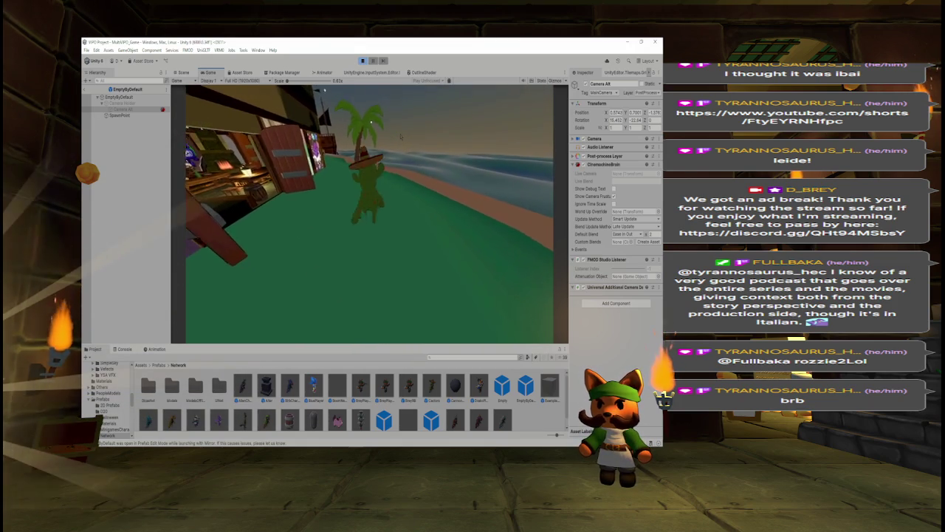
Step: Restart the play-test, host and start the match again, and view the game in the Scene view
key("ctrl+p")
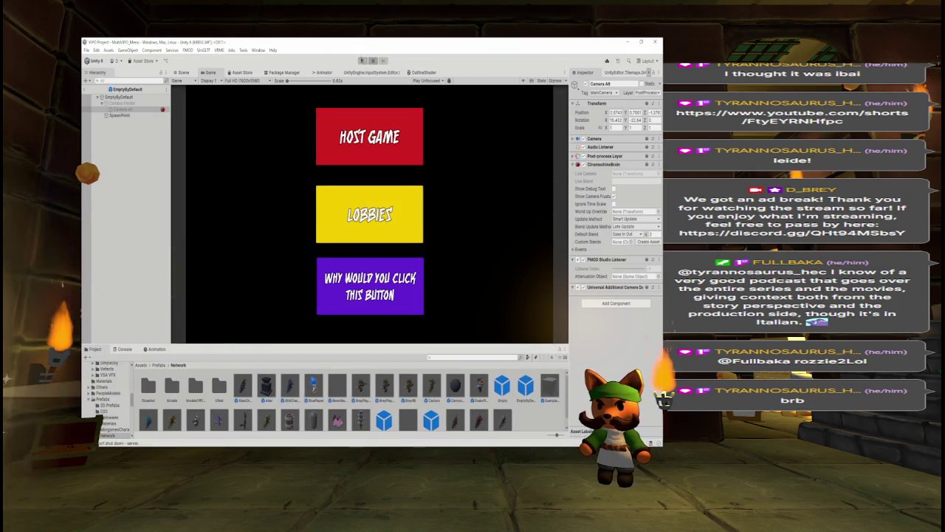
key("ctrl+p")
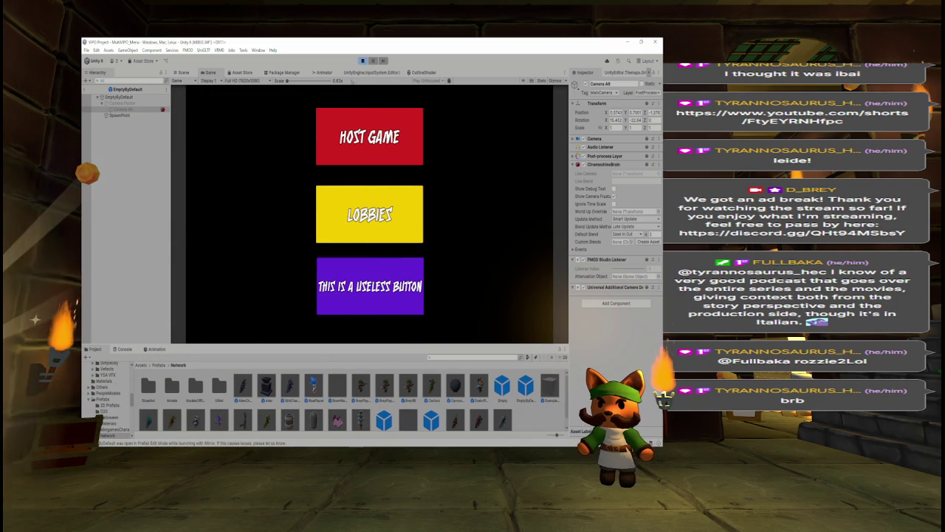
left_click(369, 137)
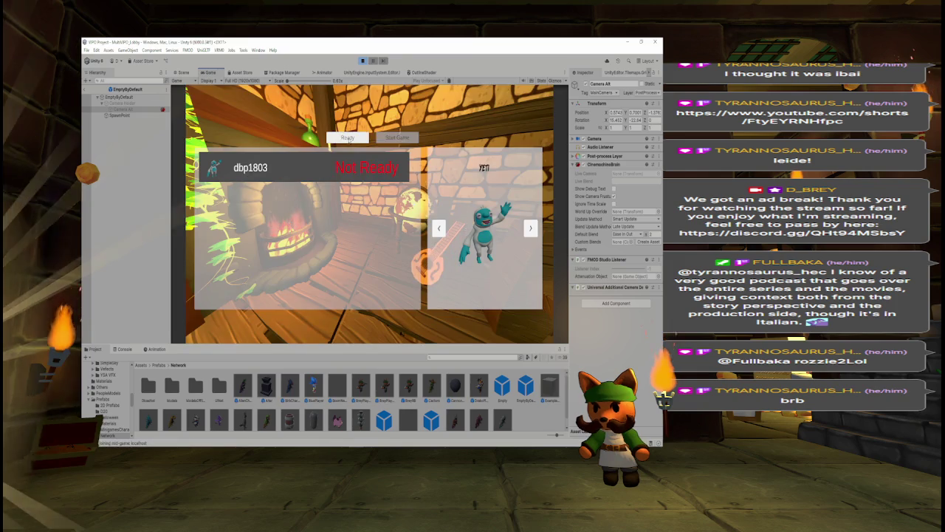
left_click(385, 139)
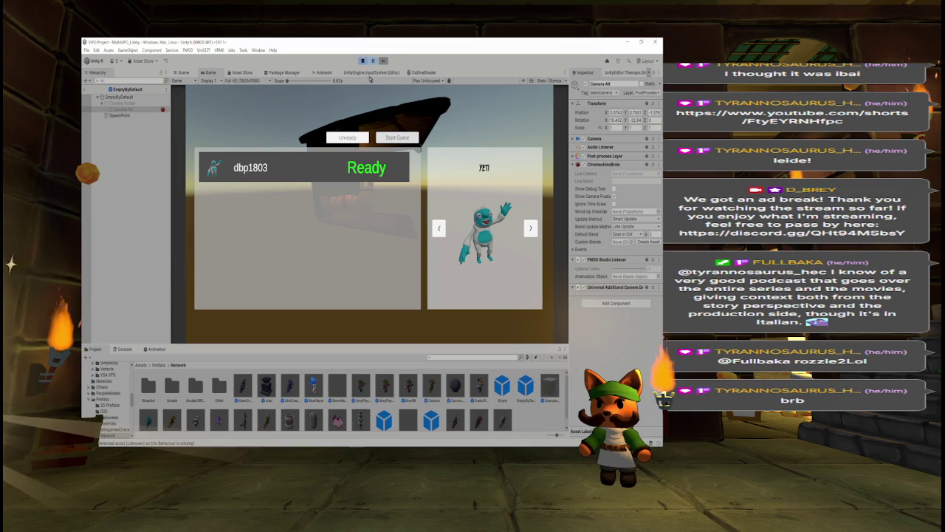
key("ctrl+1")
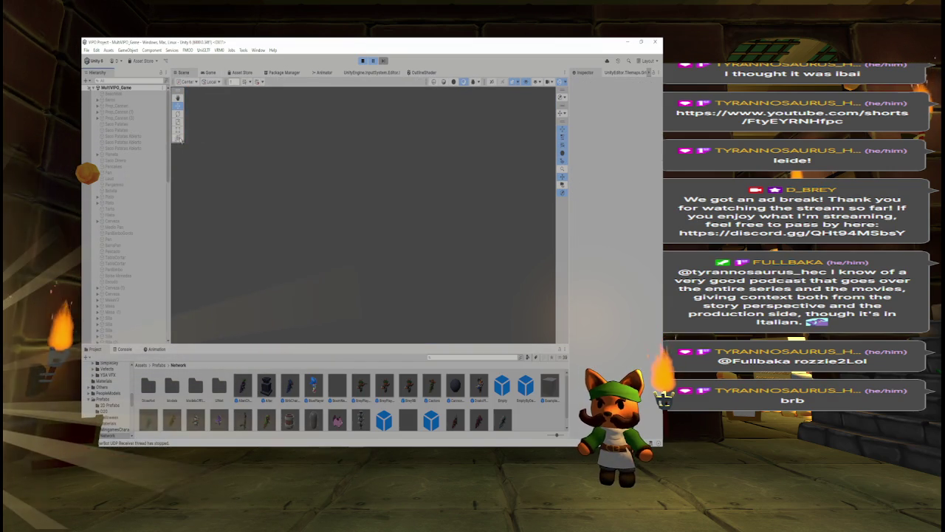
Step: Scroll through the running game's Hierarchy, then exit Play mode
scroll(125, 215, "down", 10)
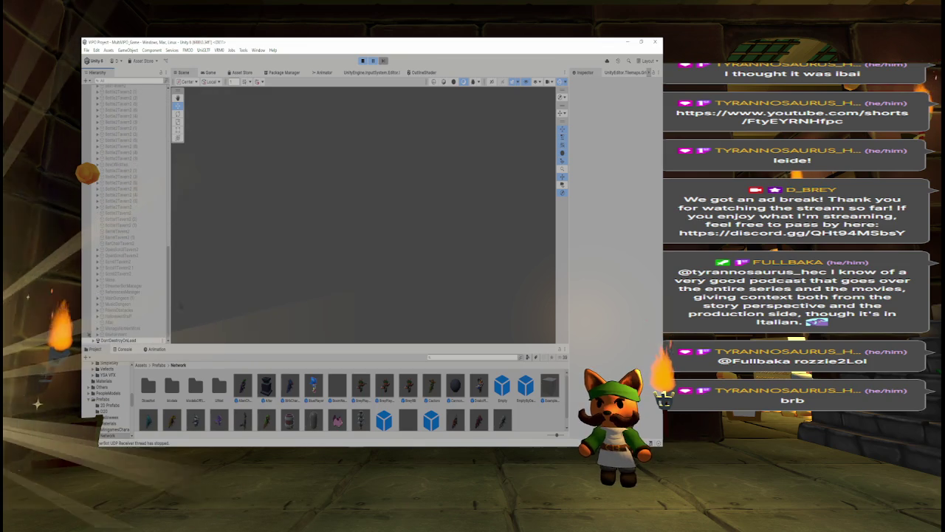
scroll(166, 192, "up", 5)
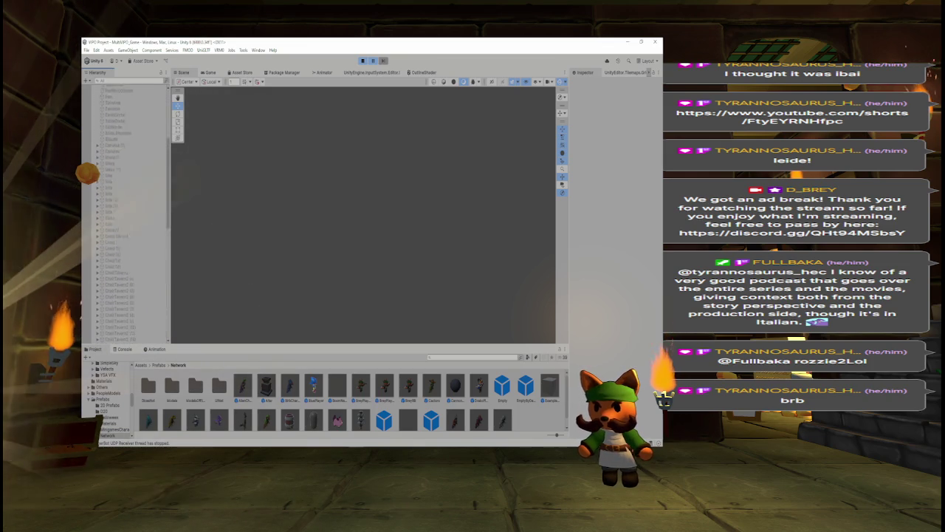
scroll(169, 193, "up", 10)
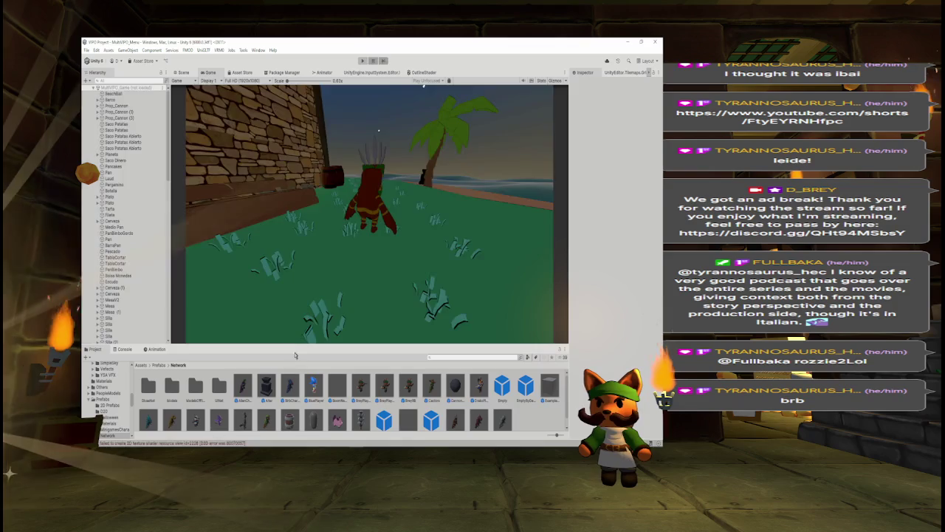
key("ctrl+p")
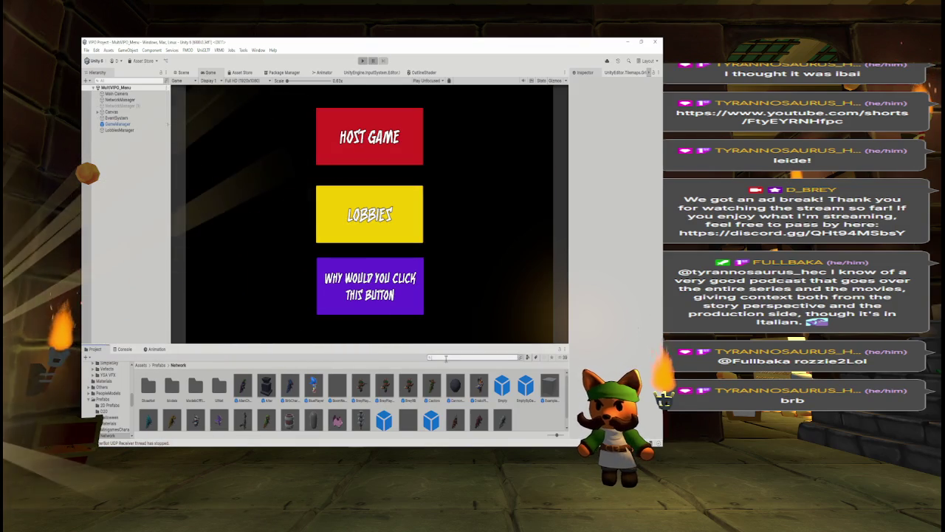
Step: Search the Project for 'multi', open the MultiVPO_Lobby scene, and show it in the Scene view
left_click(446, 357)
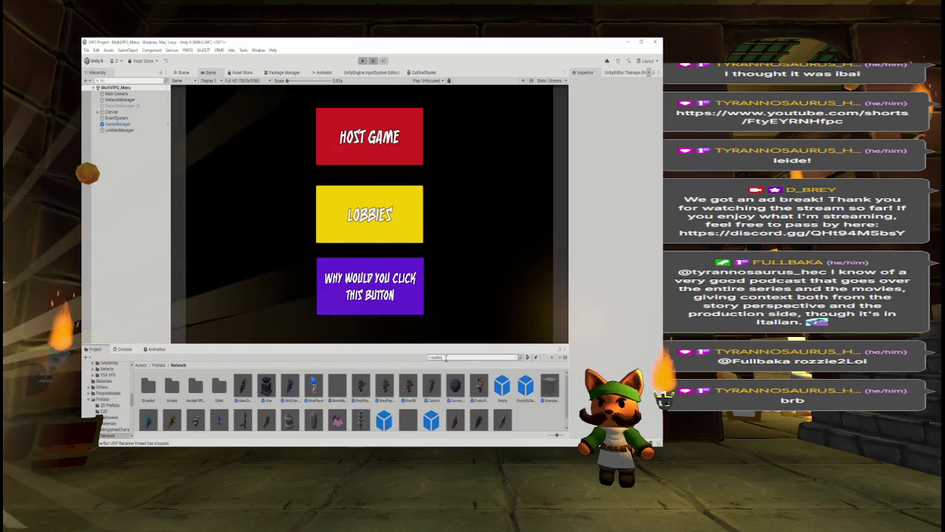
type("multi")
double_click(239, 385)
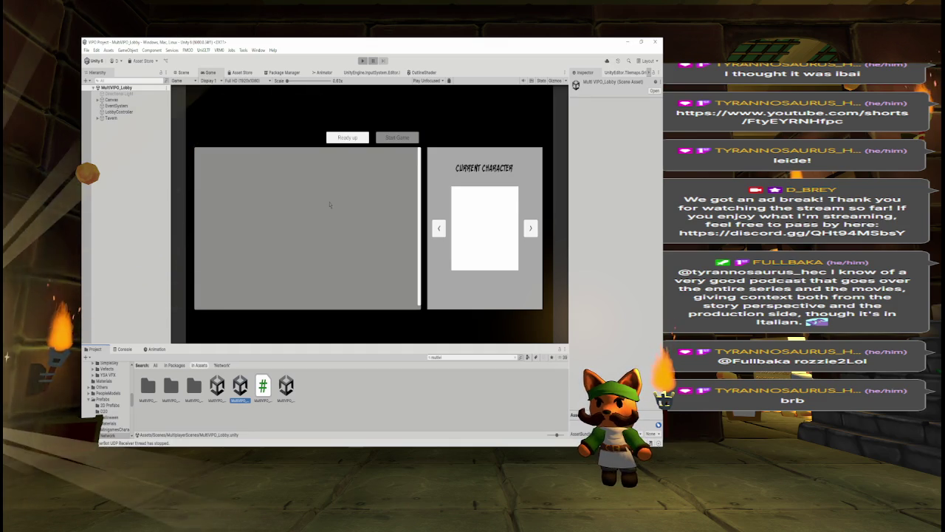
left_click(183, 73)
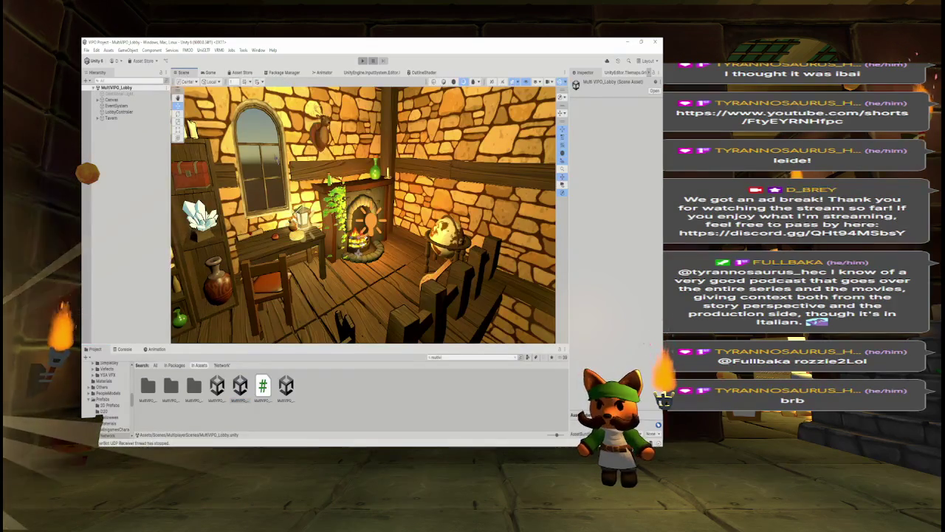
Step: Fly into the tavern toward the window and shelves, then select the lute (Laud)
mouse_move(384, 244)
left_mouse_down()
mouse_move(419, 245)
mouse_move(404, 228)
mouse_move(328, 218)
left_mouse_up()
mouse_move(422, 220)
left_mouse_down()
mouse_move(414, 215)
mouse_move(422, 209)
mouse_move(529, 183)
left_mouse_up()
left_click_drag(327, 179, 424, 212)
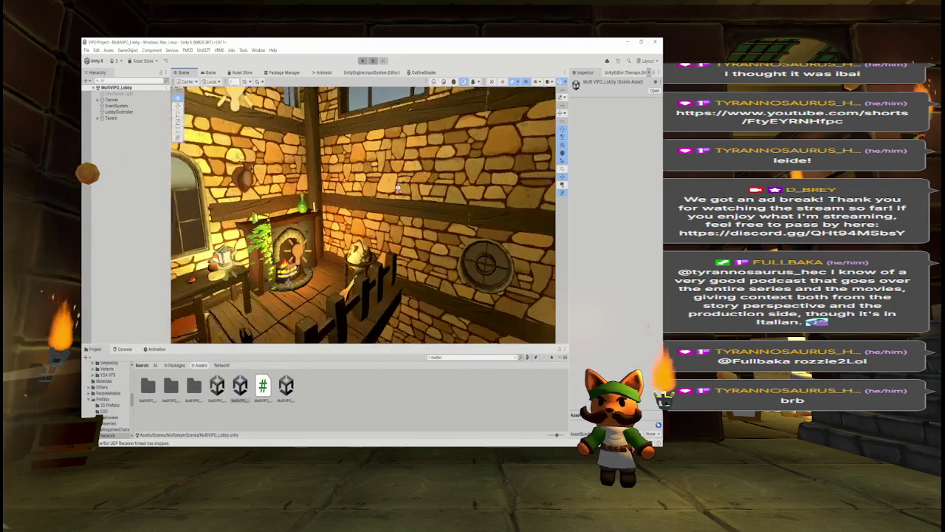
scroll(389, 191, "down", 5)
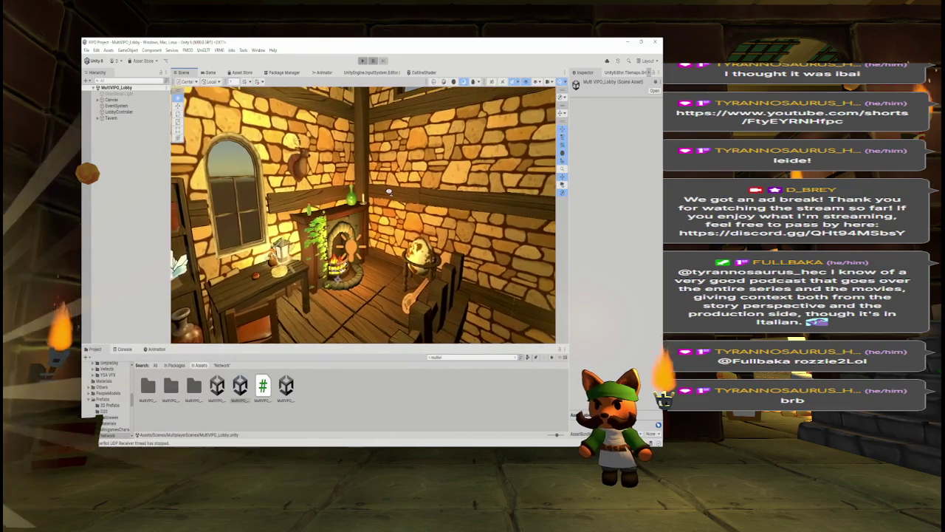
mouse_move(385, 193)
left_mouse_down()
mouse_move(345, 198)
mouse_move(406, 194)
left_mouse_up()
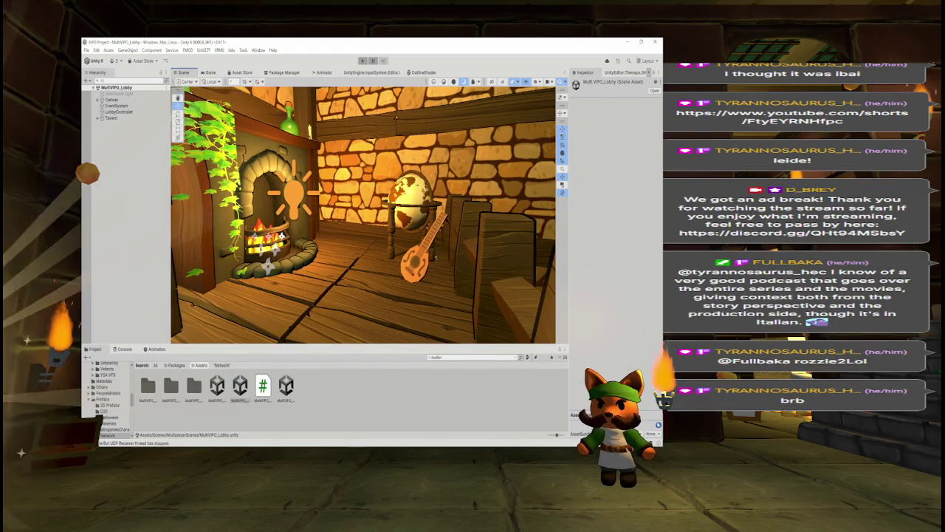
left_click(422, 243)
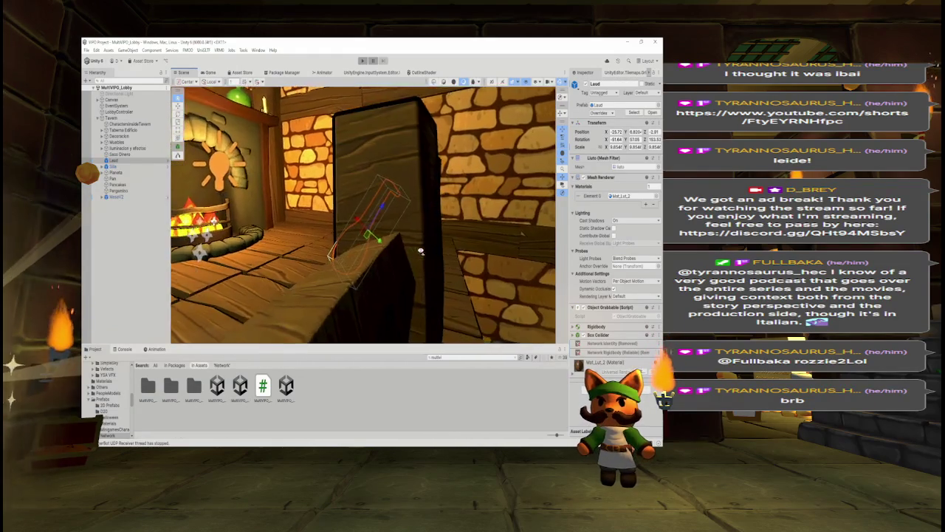
Step: Select the globe (Planeta) and reframe the view on the fireplace and globe
left_click_drag(384, 196, 360, 189)
left_click(360, 190)
scroll(290, 194, "down", 10)
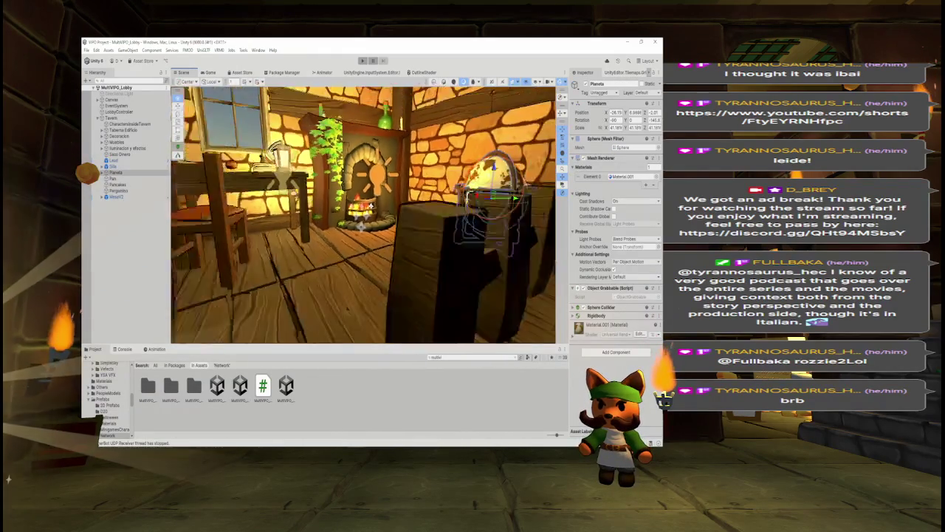
left_click_drag(362, 214, 435, 214)
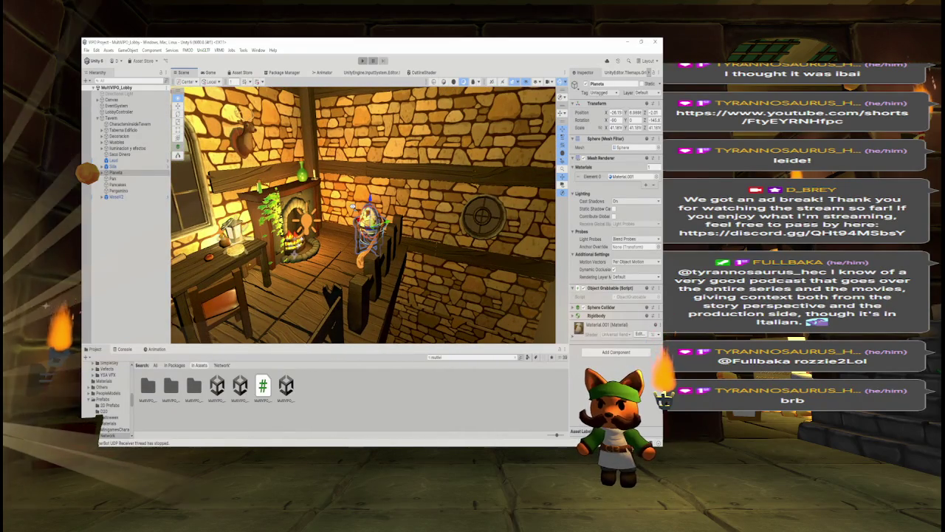
left_click_drag(351, 205, 228, 127)
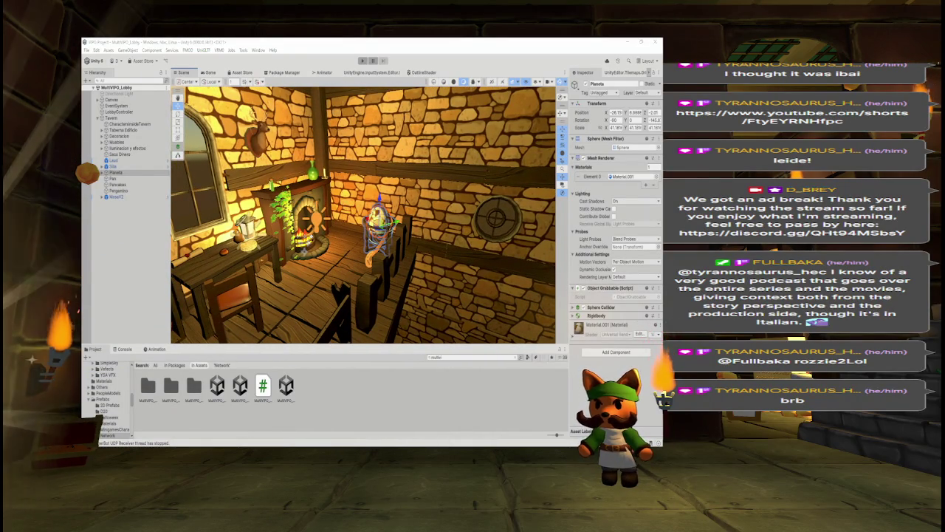
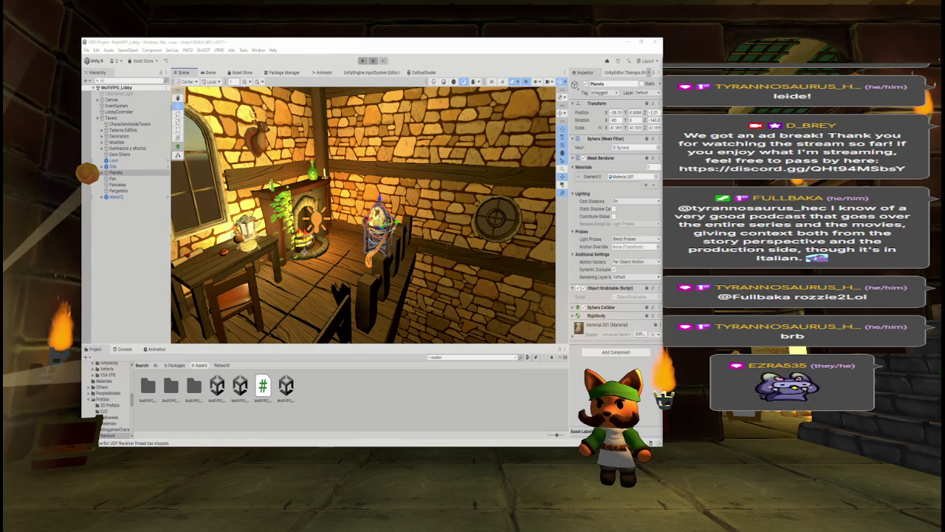
Step: Fly around the tavern past the fireplace, globe and table, then bring up the WHAT TO DO notes
key("w")
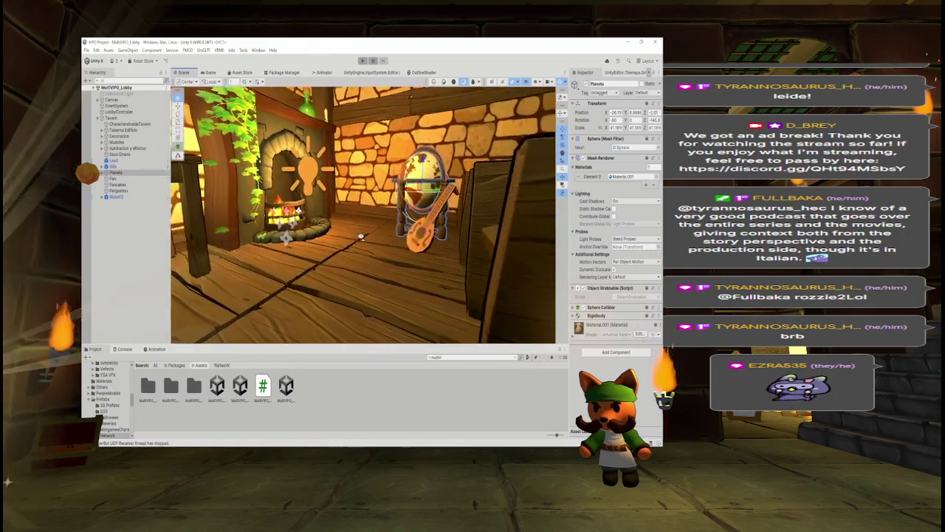
key("w")
key("w")
key("w")
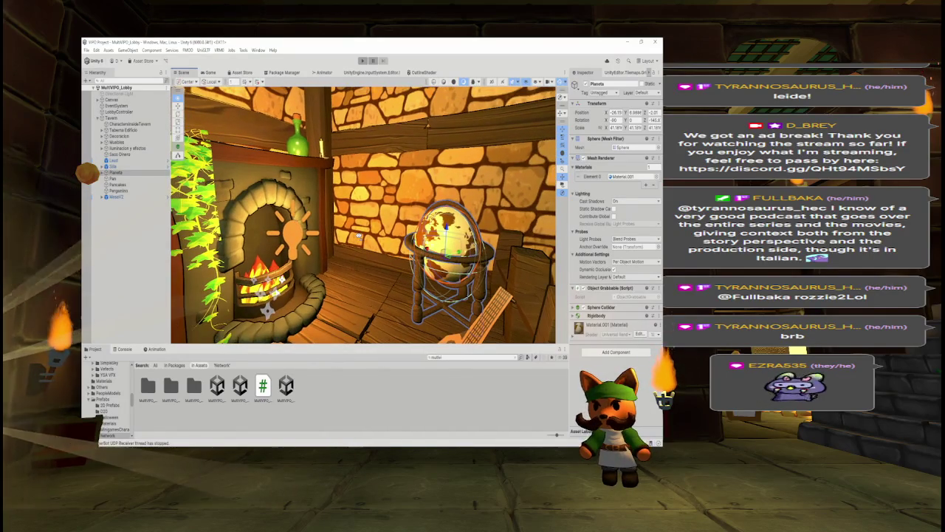
key("w")
key("w")
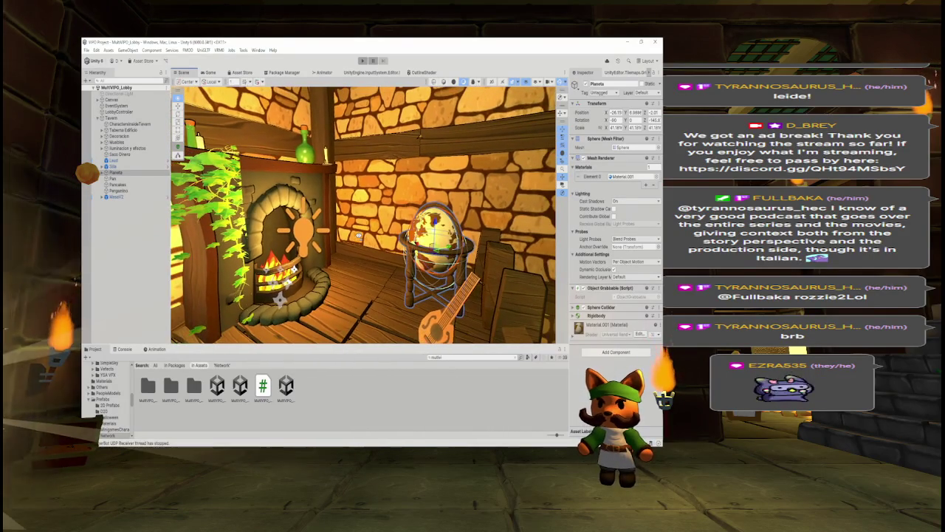
key("s")
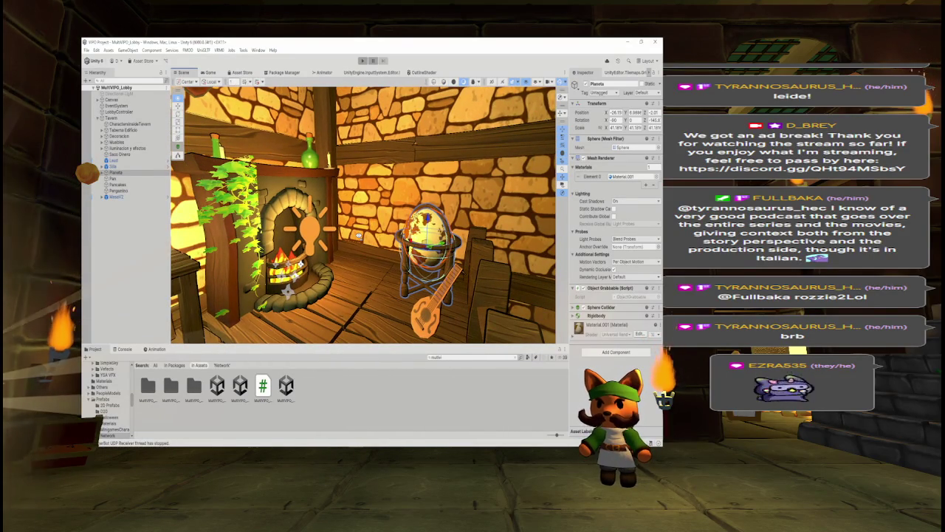
key("s")
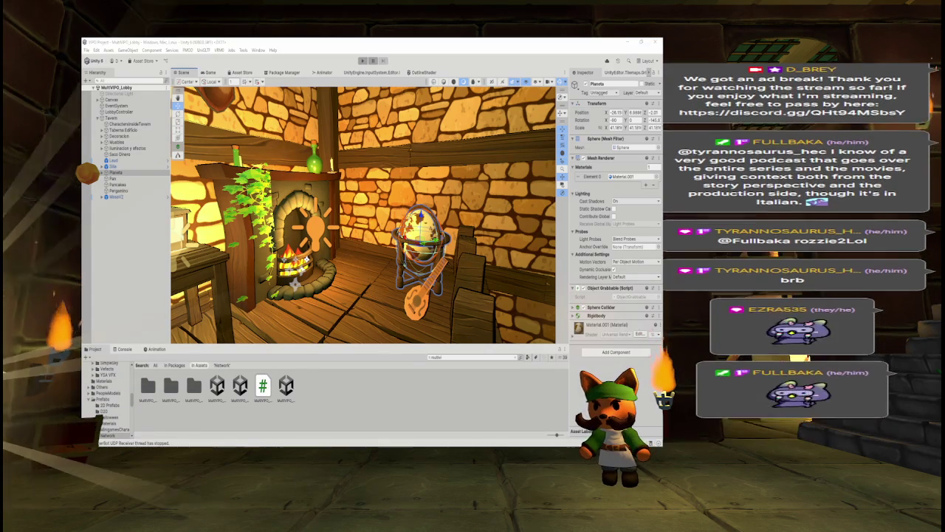
left_click_drag(296, 283, 398, 270)
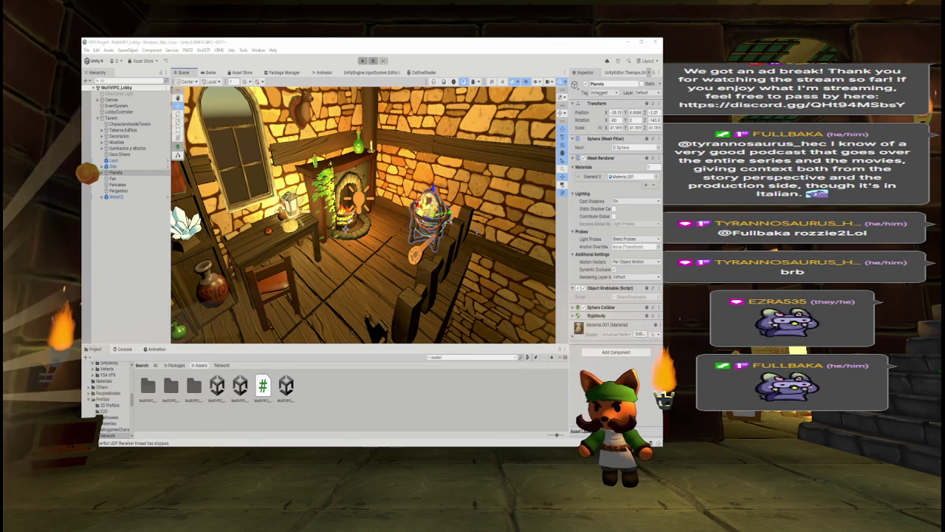
key("alt+Tab")
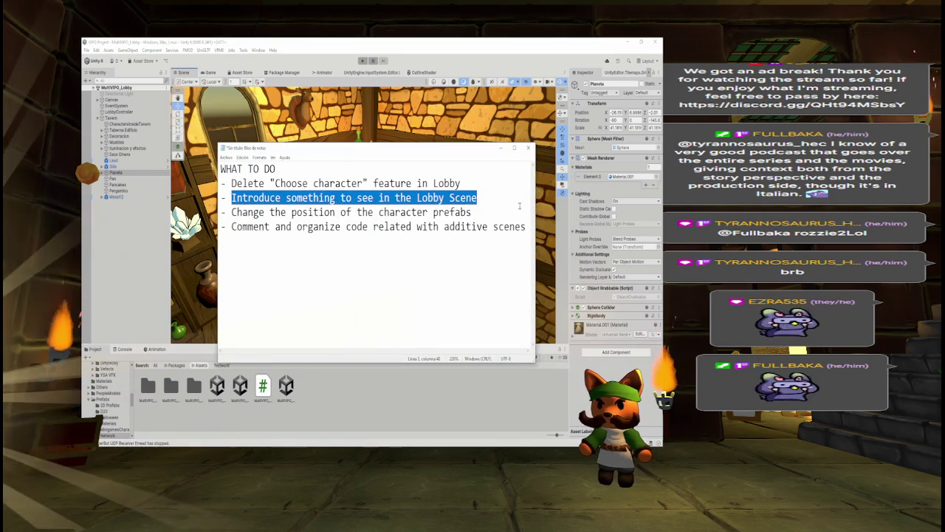
Step: Append DONE to the Lobby Scene item, highlight the delete-character-choice task, and return to Unity's Game view
left_click(505, 197)
type("DONE")
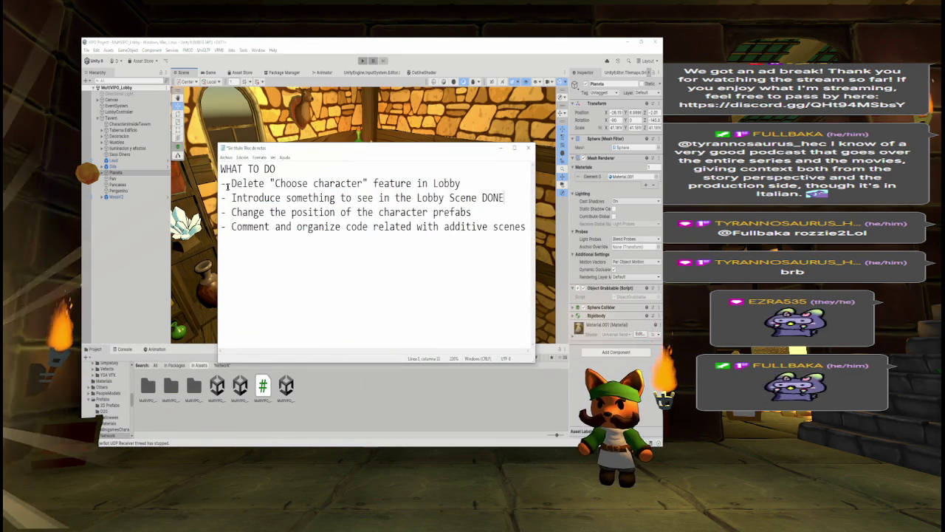
left_click_drag(231, 183, 458, 183)
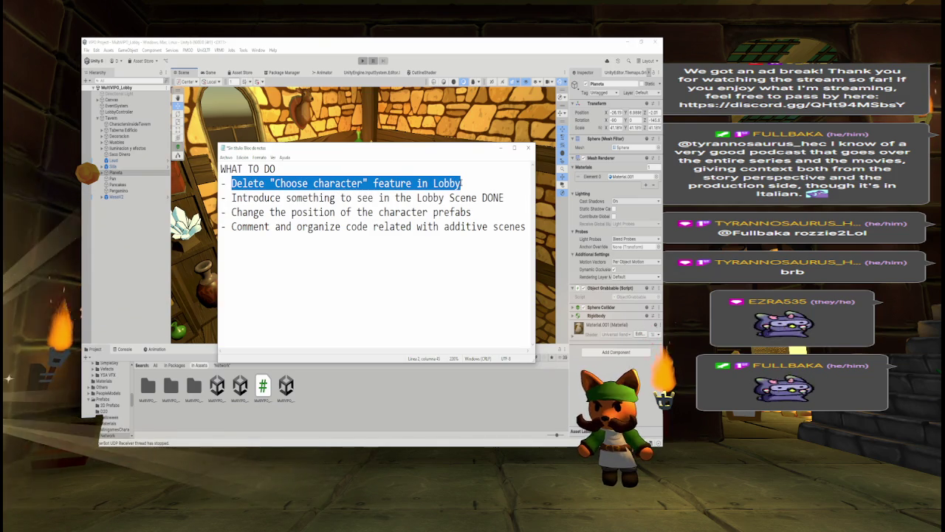
left_click(131, 276)
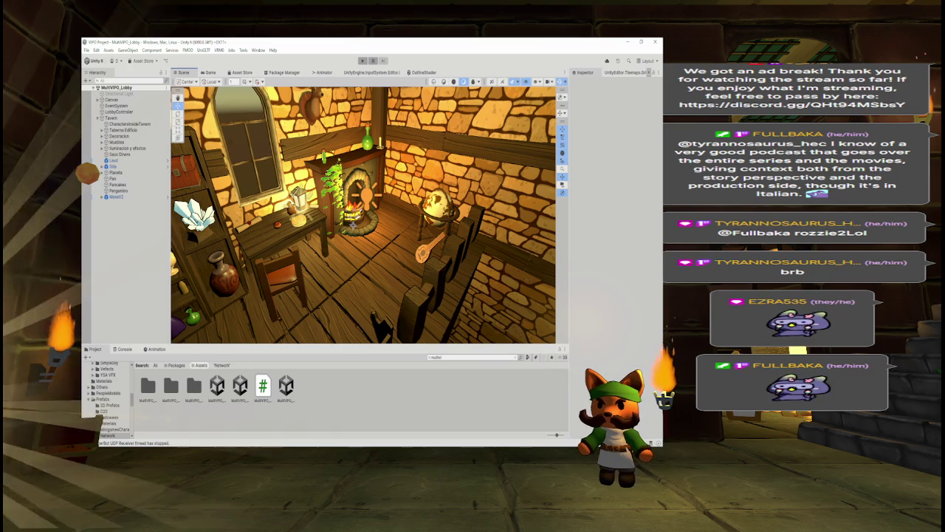
key("ctrl+2")
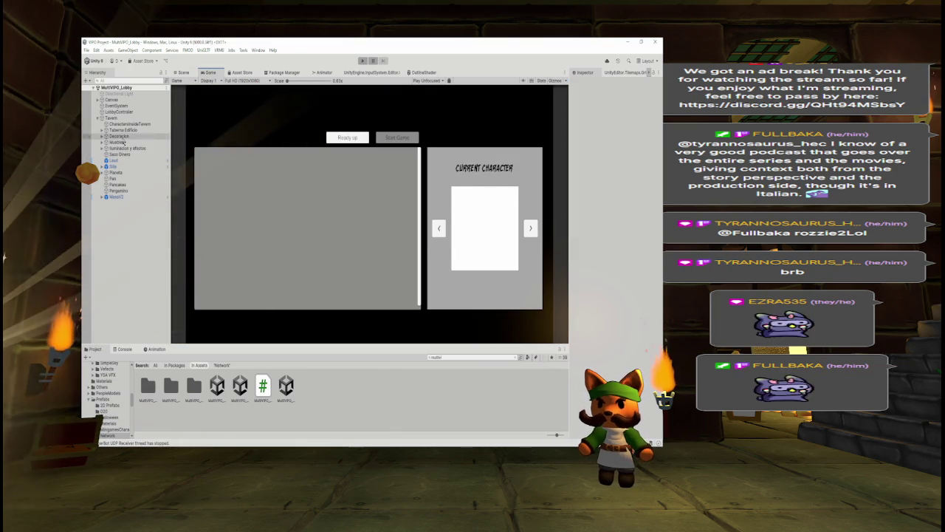
Step: Inspect the Canvas's CharacterSelect panel, ReadyButton, Scroll View and Background in the Hierarchy
left_click(97, 118)
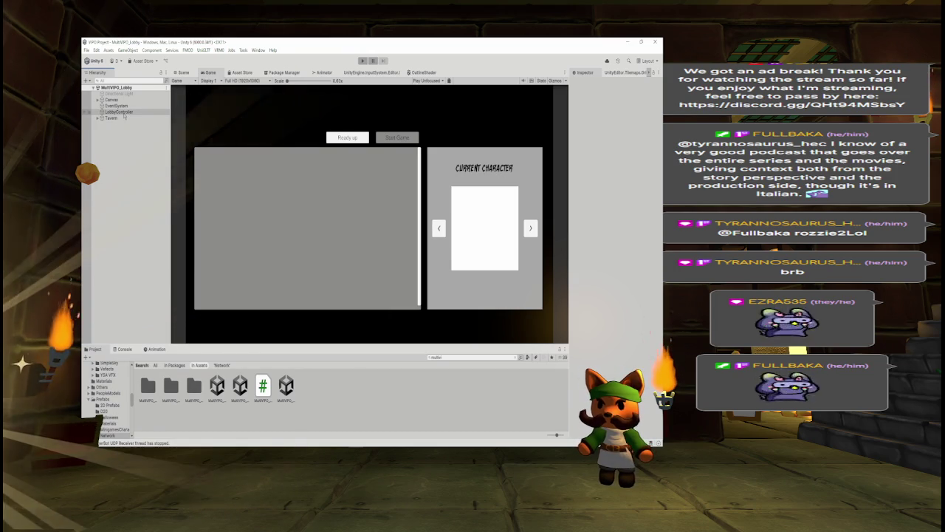
left_click(97, 100)
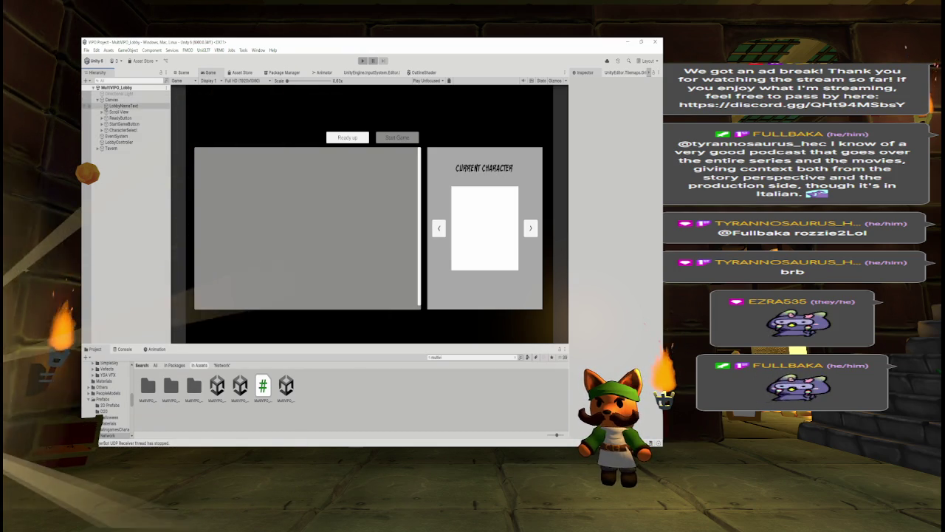
left_click(146, 130)
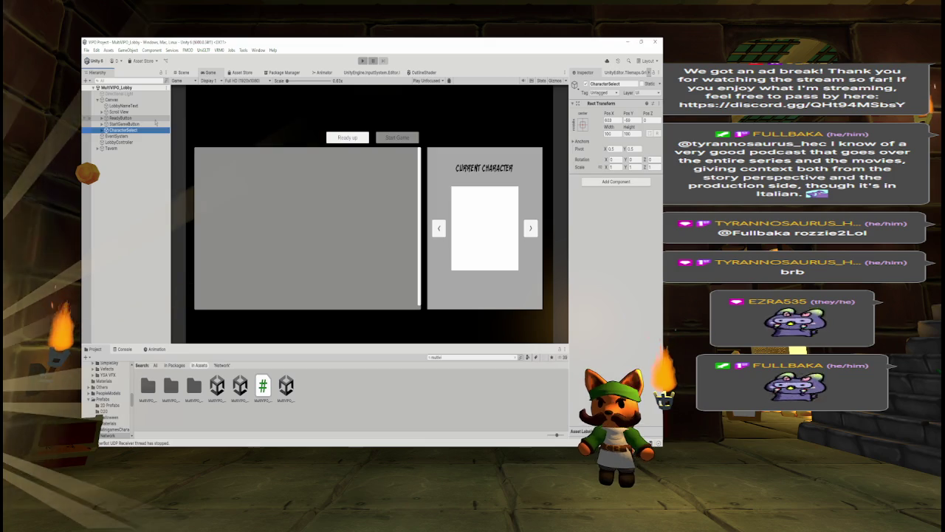
left_click(151, 118)
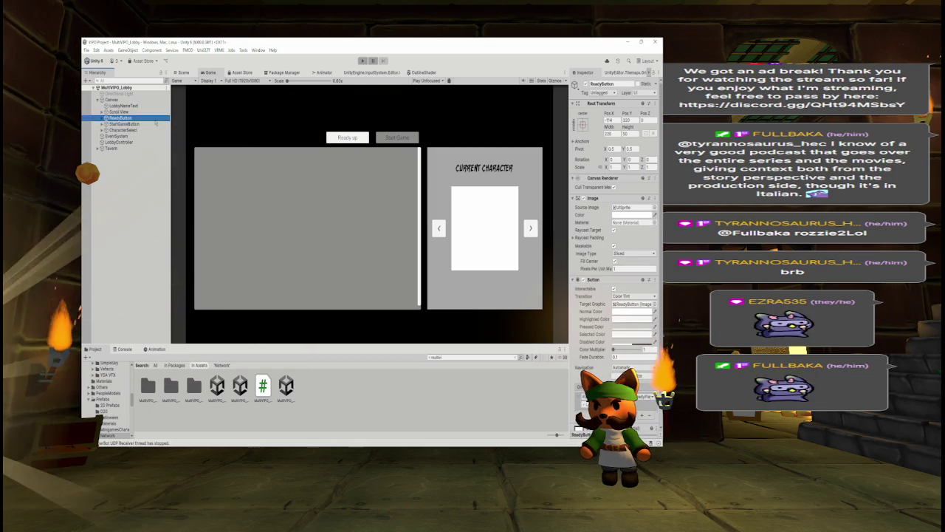
left_click(151, 124)
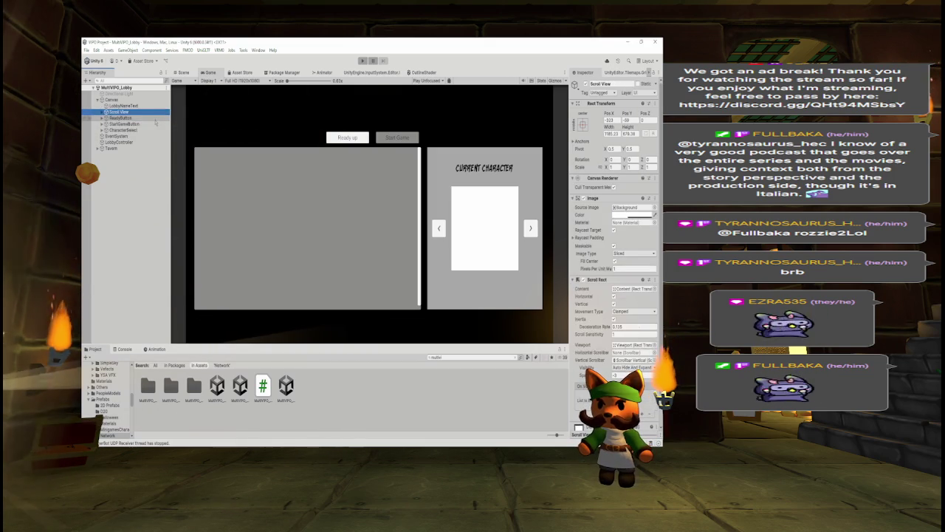
key("Down")
key("Right")
key("Down")
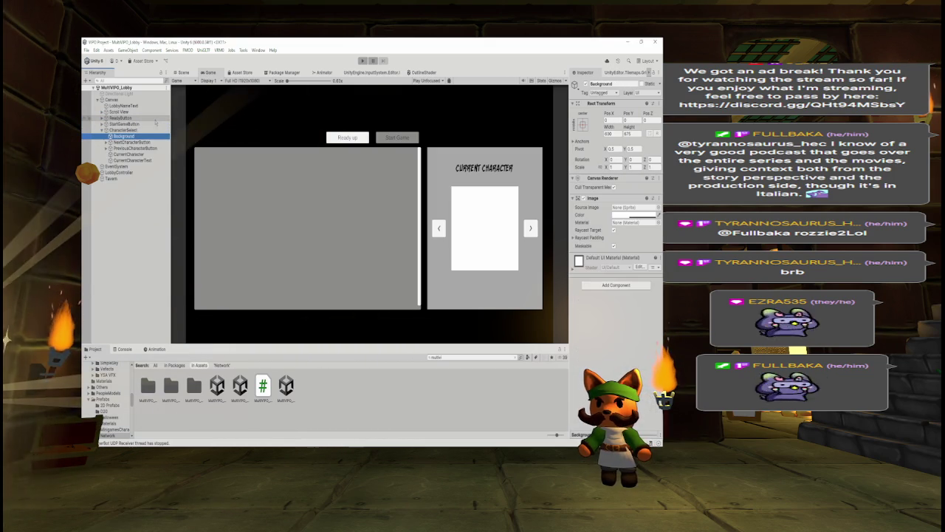
key("Down")
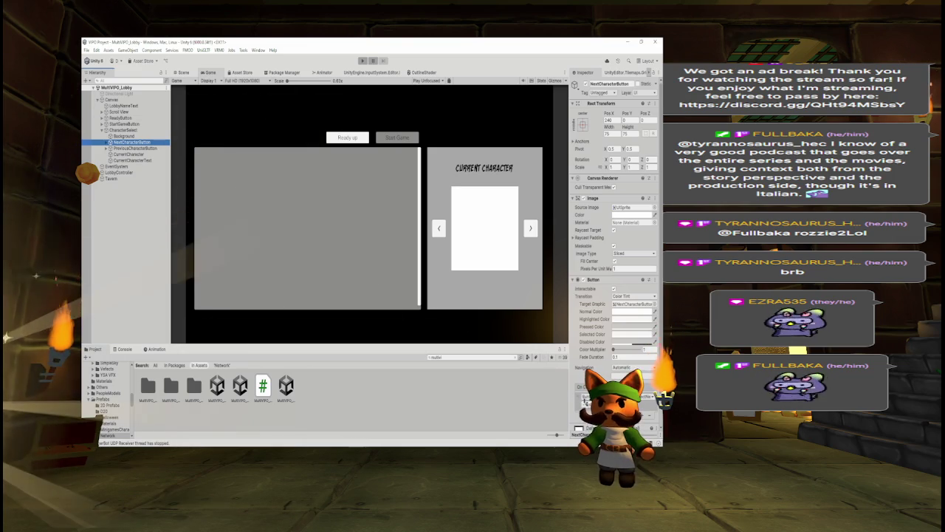
Step: Select LobbyController and open its Select Character component's script for editing
left_click_drag(118, 172, 124, 173)
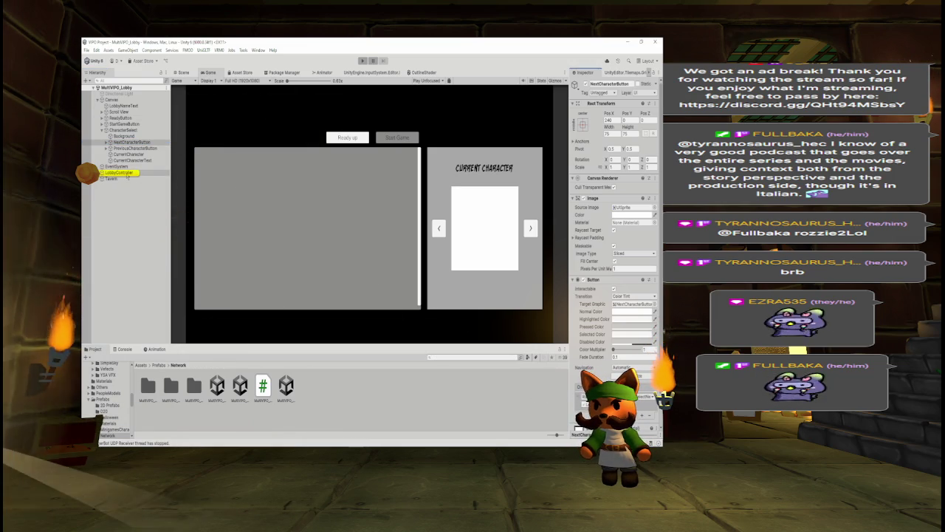
left_click(125, 173)
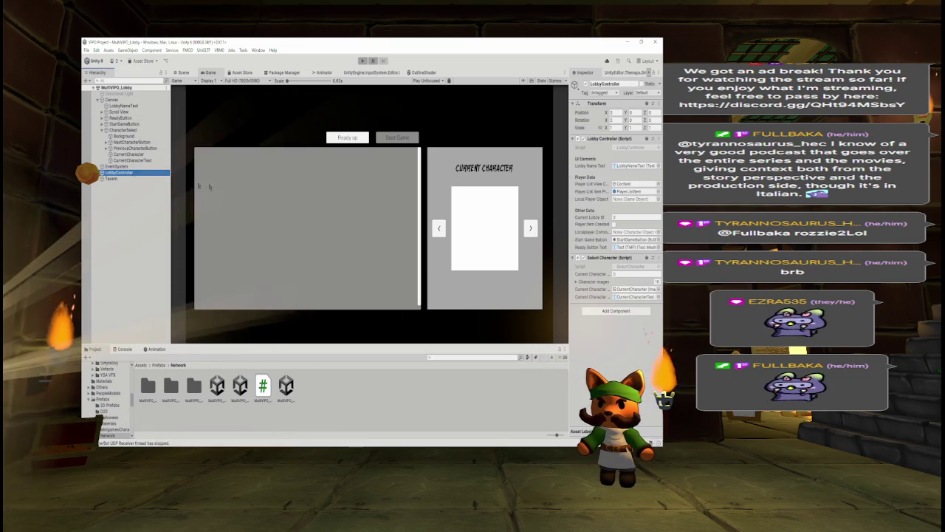
left_click(659, 258)
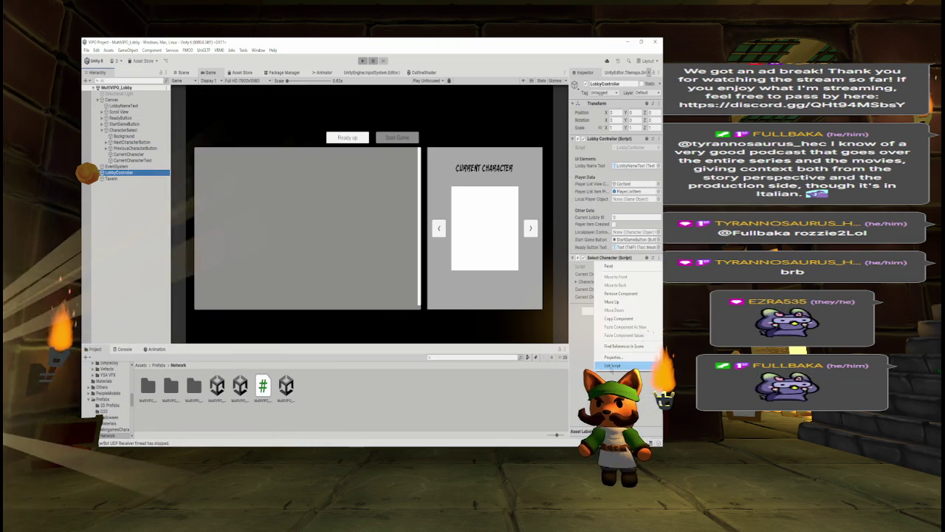
left_click(616, 365)
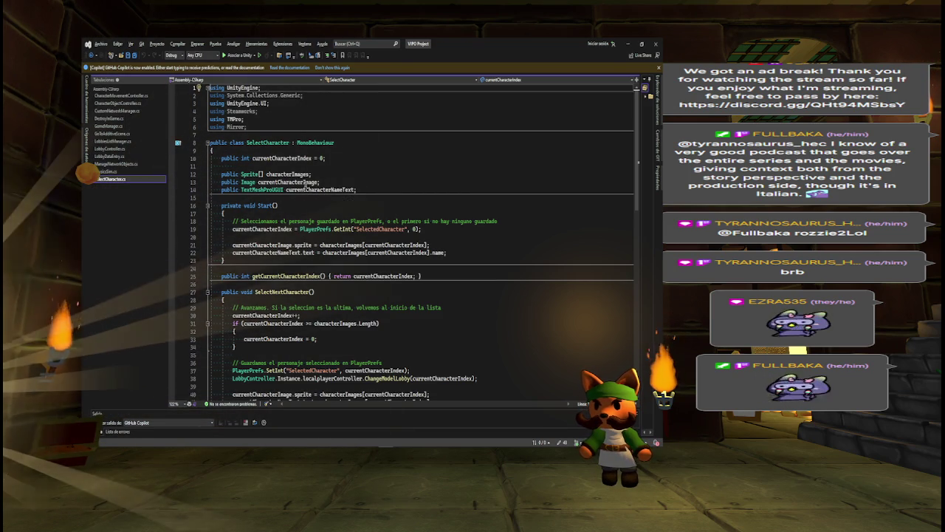
Step: Find all references to currentCharacterIndex, visiting ChangeModelLobby line 38 and LobbyController line 146
double_click(282, 158)
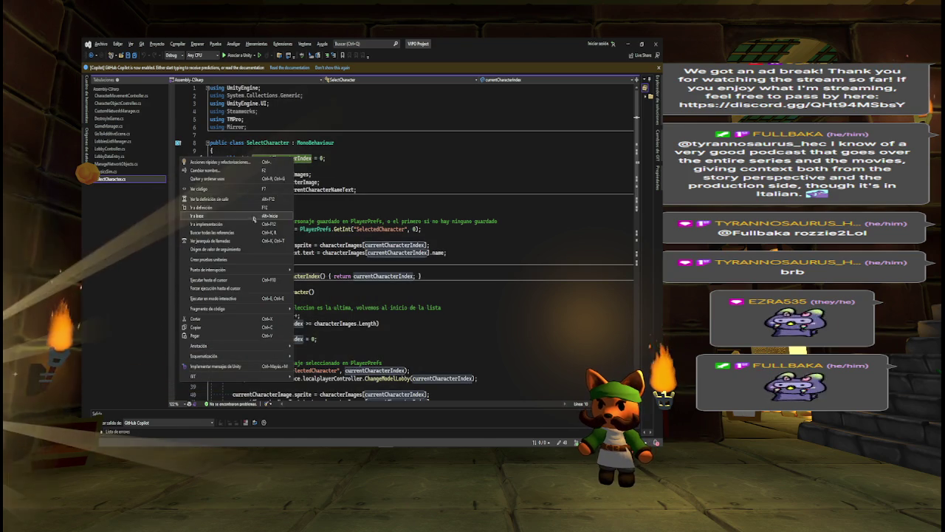
left_click(212, 232)
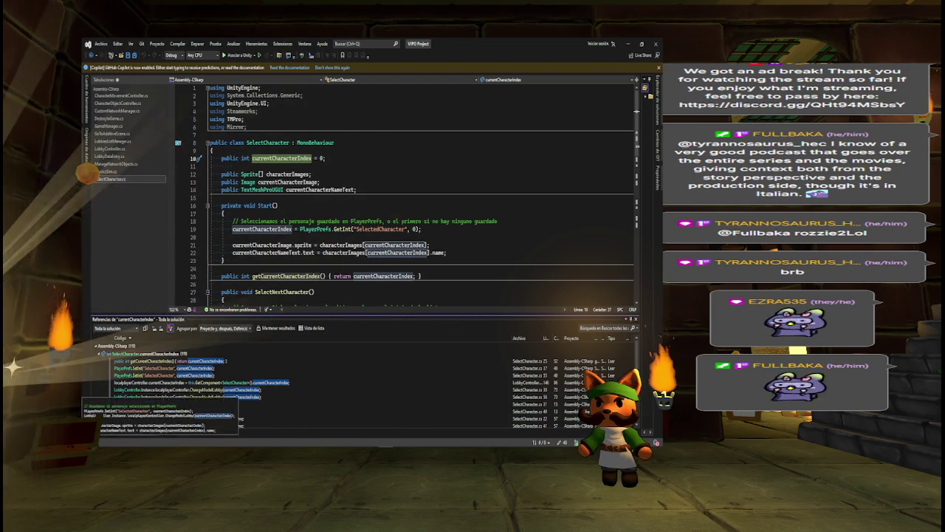
left_click(184, 390)
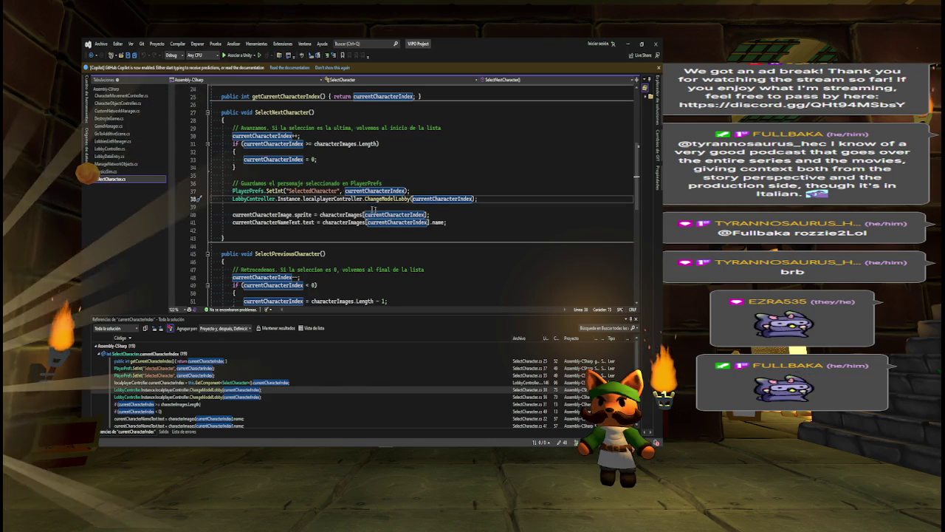
mouse_move(255, 215)
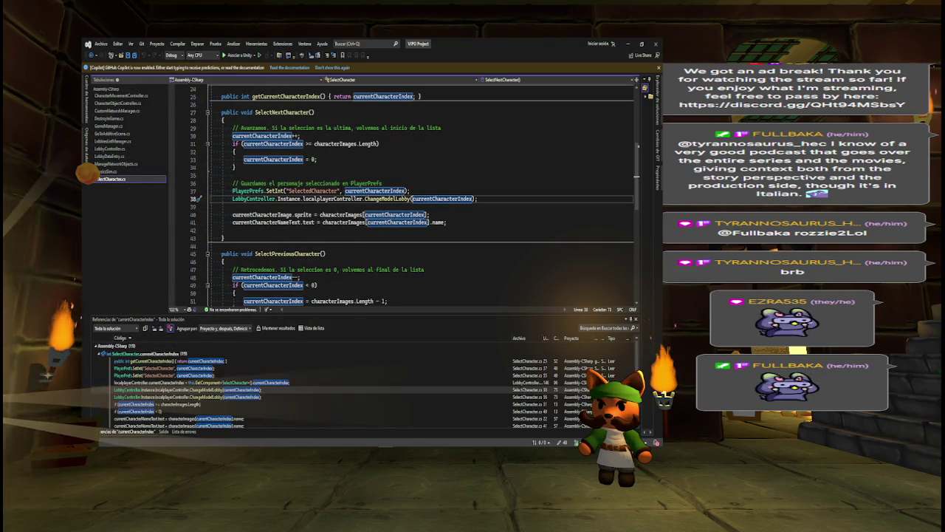
left_click(199, 382)
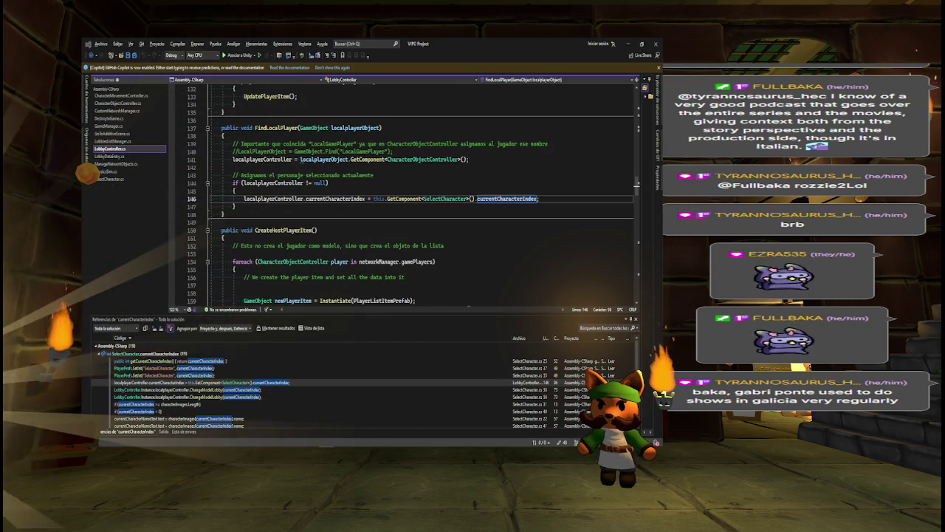
Step: Comment out lines 144–147 that copy currentCharacterIndex in FindLocalPlayer, and save LobbyController.cs
mouse_move(425, 262)
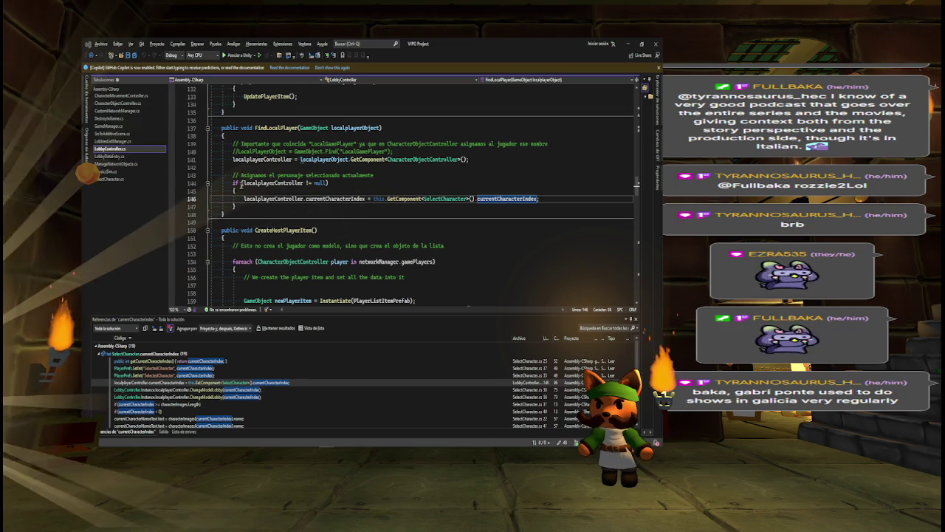
left_click(234, 182)
key("shift+Down")
key("shift+Down")
key("shift+Down")
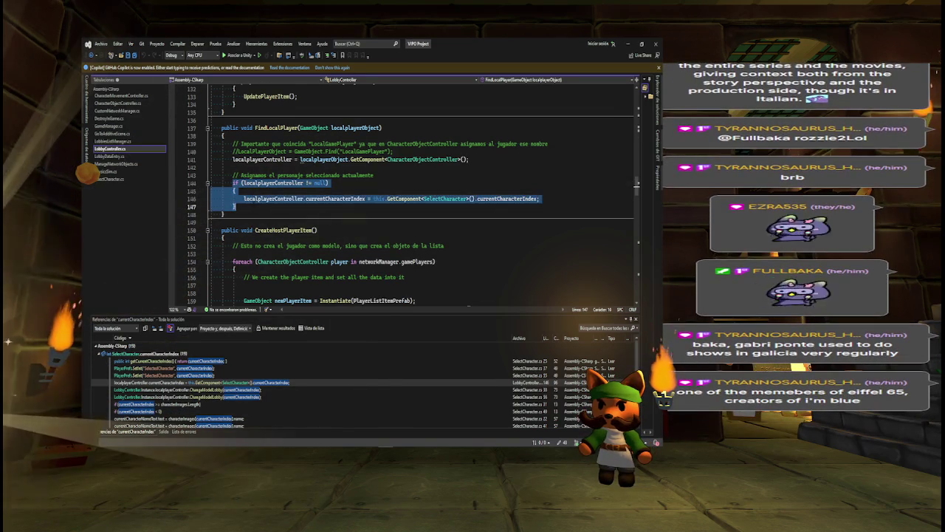
key("ctrl+k")
key("ctrl+c")
key("ctrl+s")
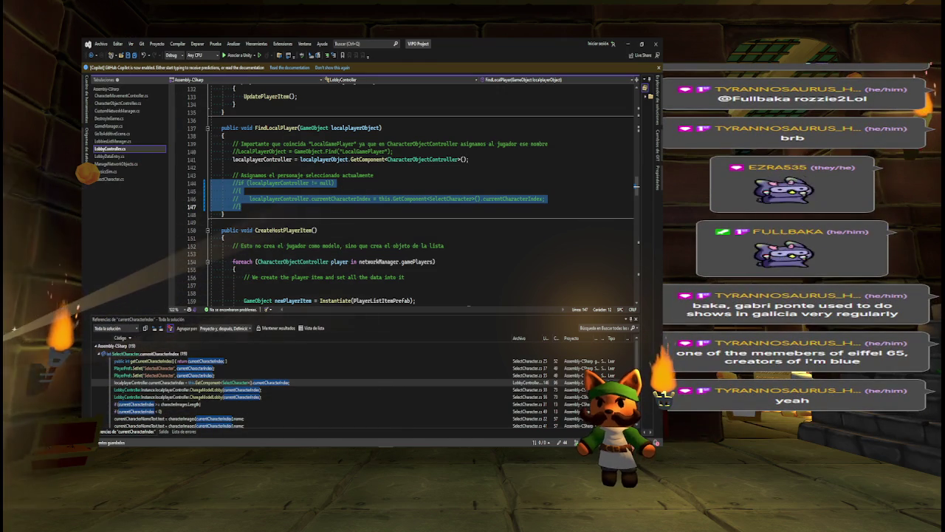
scroll(643, 403, "down", 3)
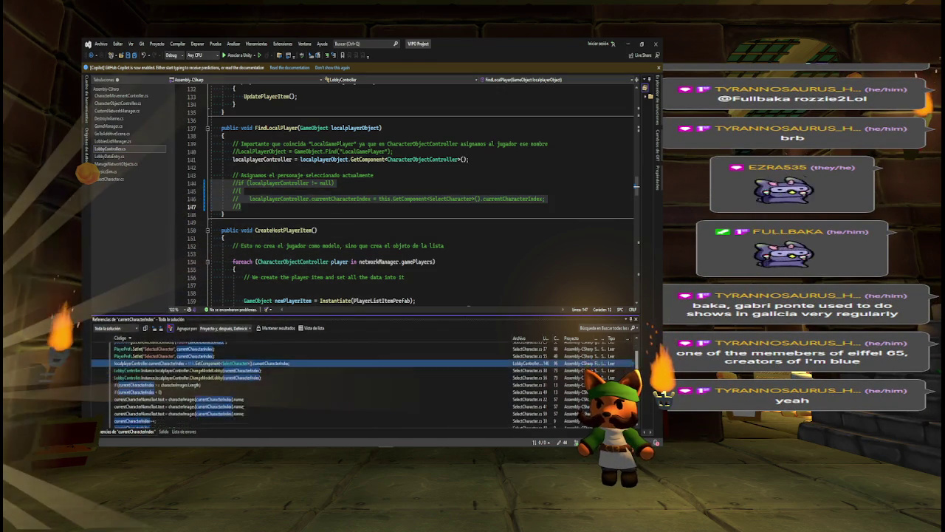
scroll(644, 402, "up", 5)
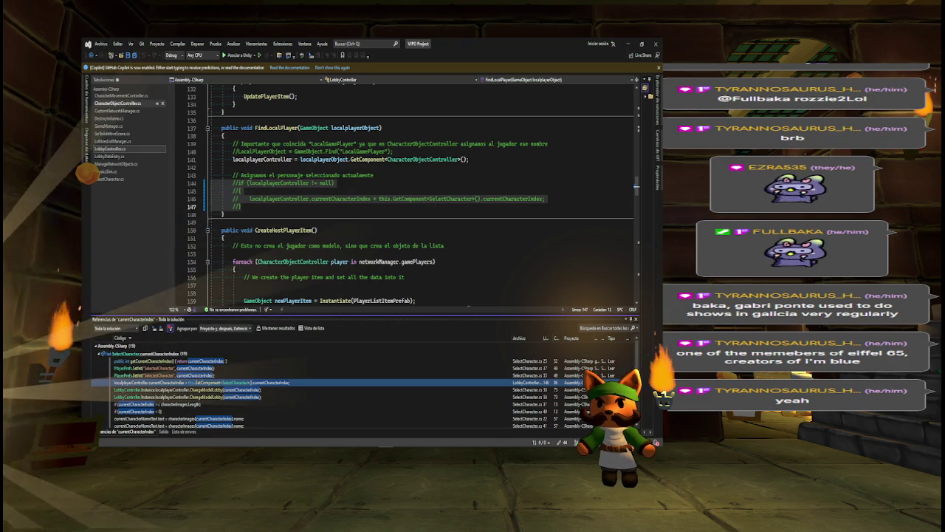
Step: In SelectCharacter.cs, list all references to SelectNextCharacter and SelectPreviousCharacter
left_click(113, 180)
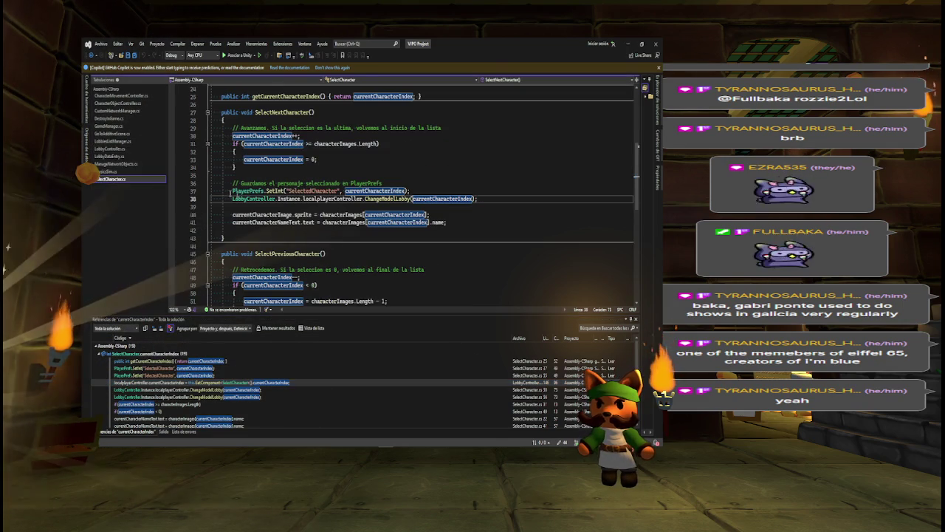
left_click(274, 111)
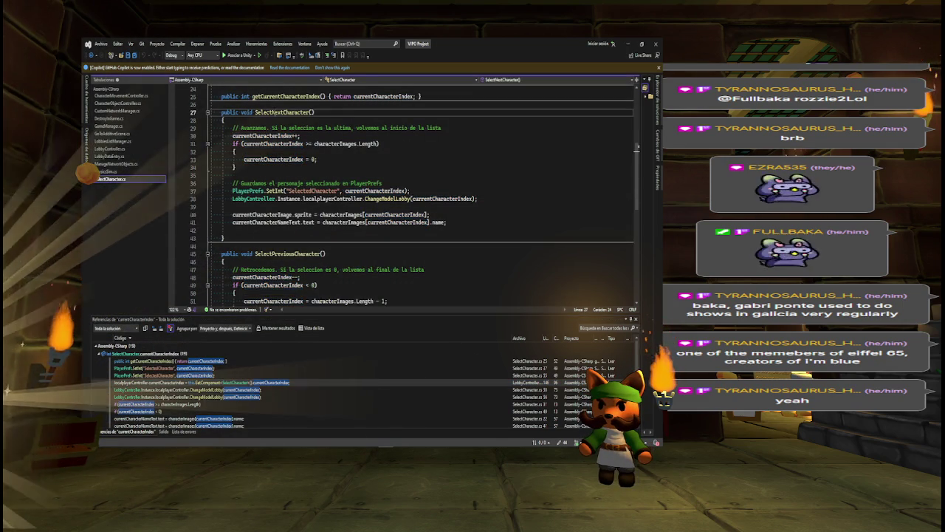
right_click(274, 113)
left_click(214, 185)
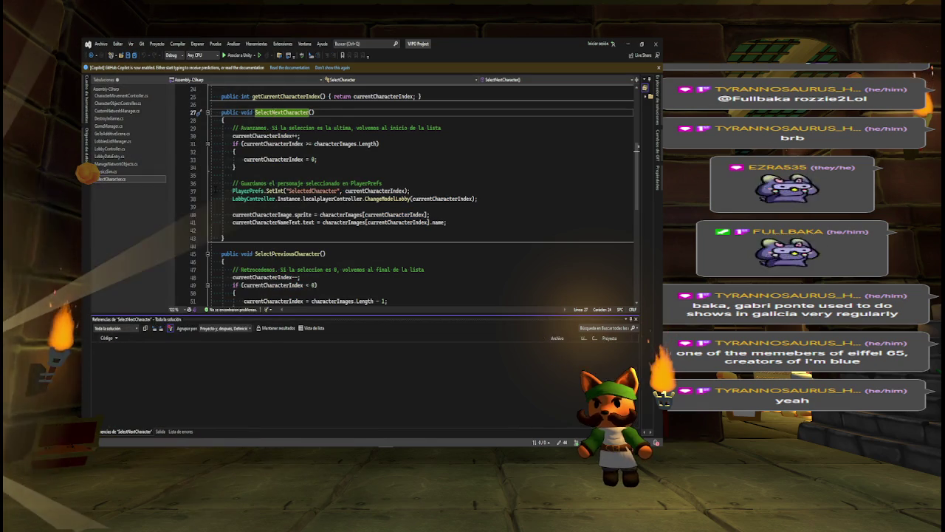
right_click(274, 253)
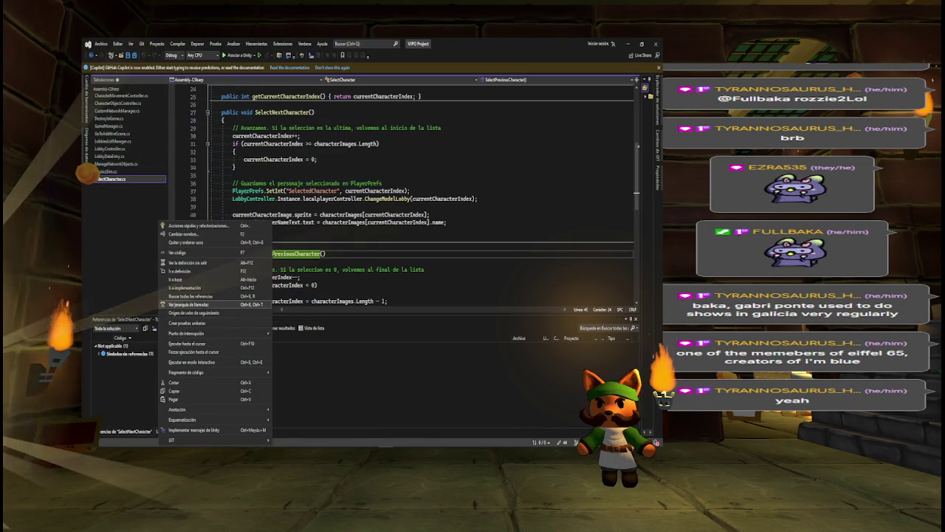
left_click(191, 296)
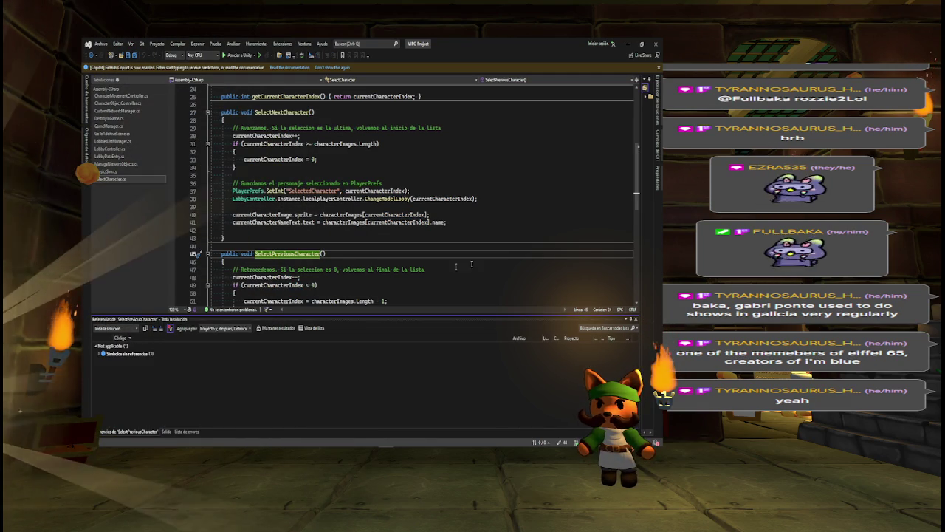
Step: Confirm getCurrentCharacterIndex has no references, then switch back to the Unity editor
scroll(273, 284, "up", 2)
scroll(273, 283, "up", 4)
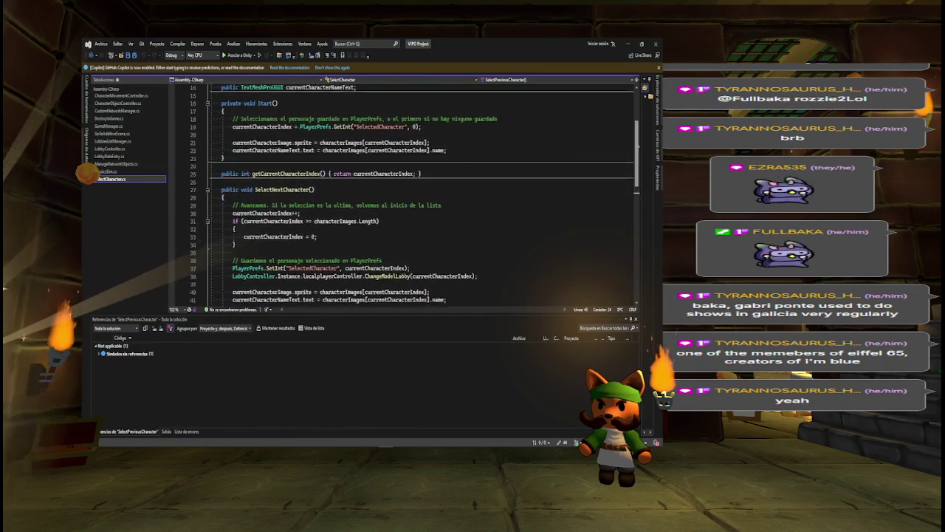
right_click(273, 213)
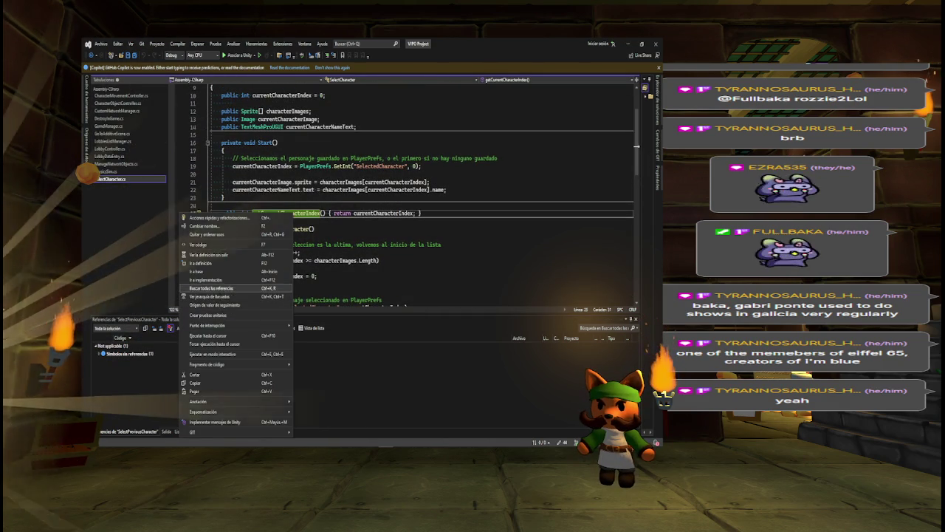
left_click(212, 288)
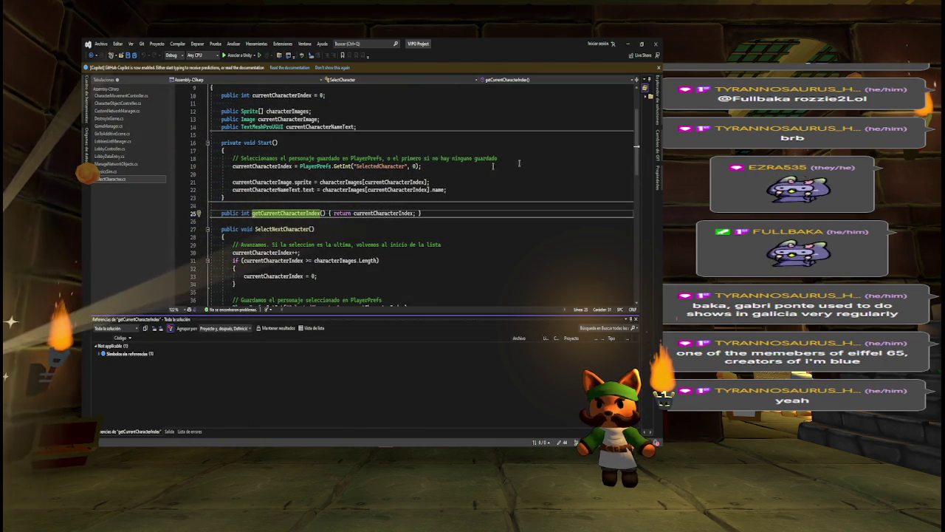
scroll(643, 210, "down", 8)
scroll(643, 211, "up", 9)
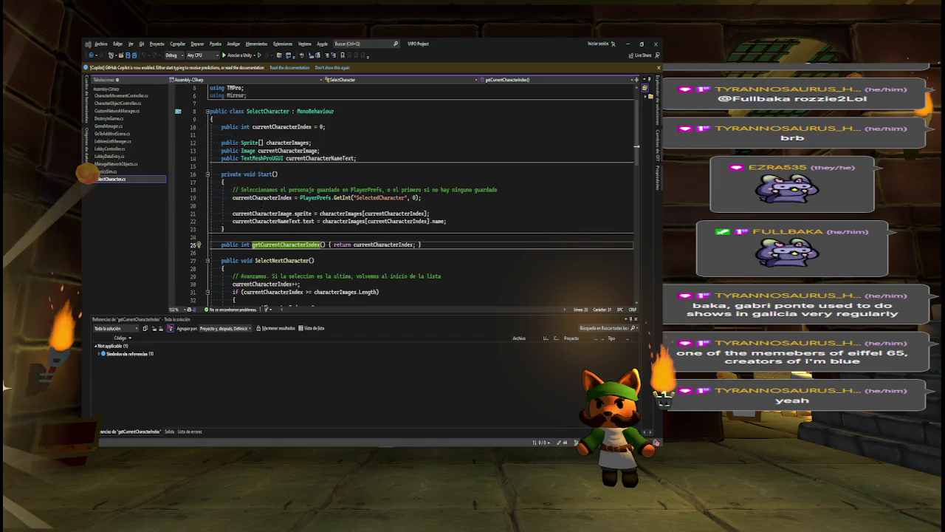
key("alt+Tab")
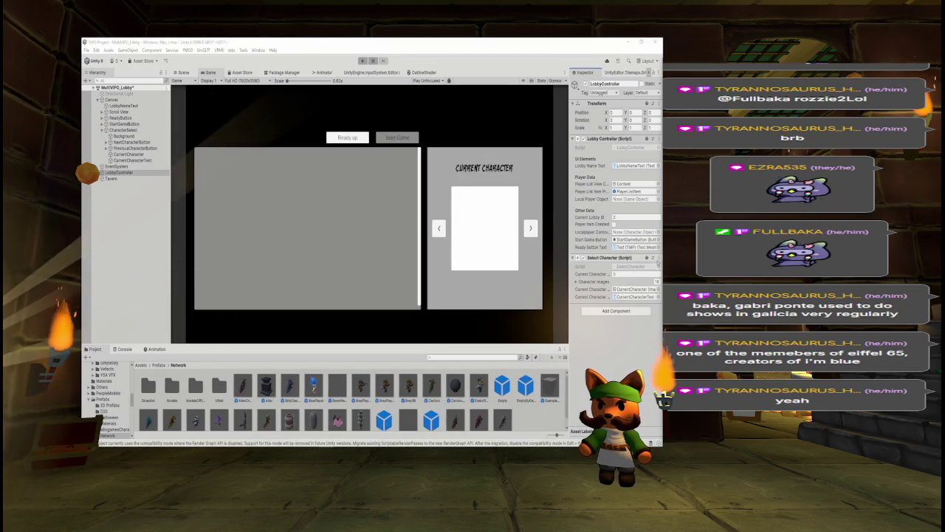
left_click(658, 259)
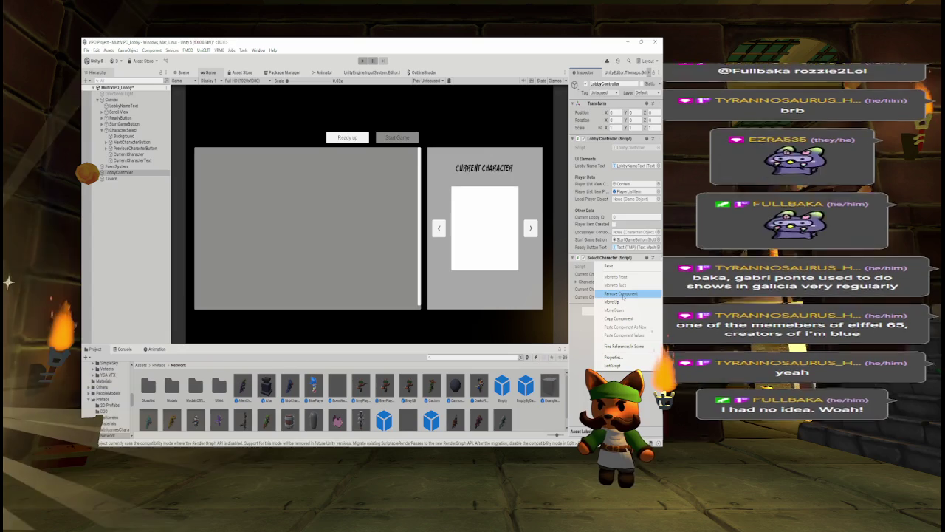
key("Escape")
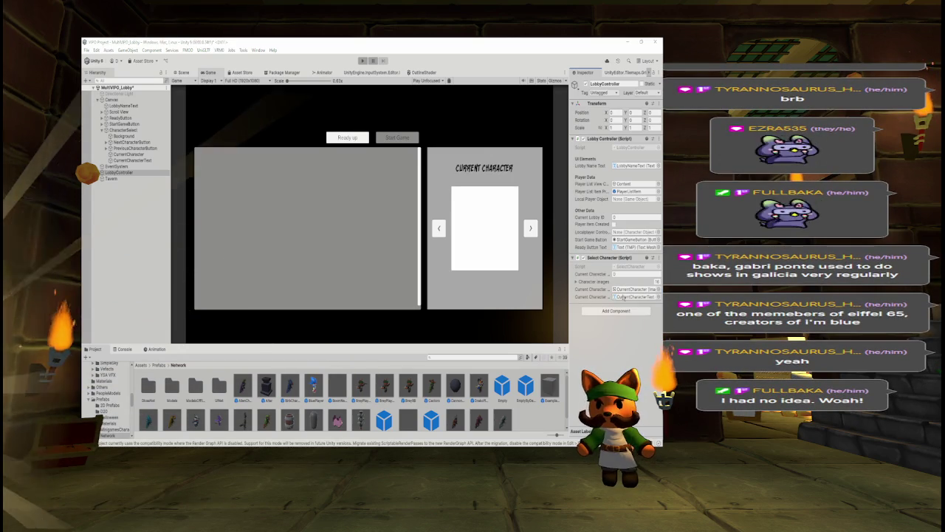
key("alt+Tab")
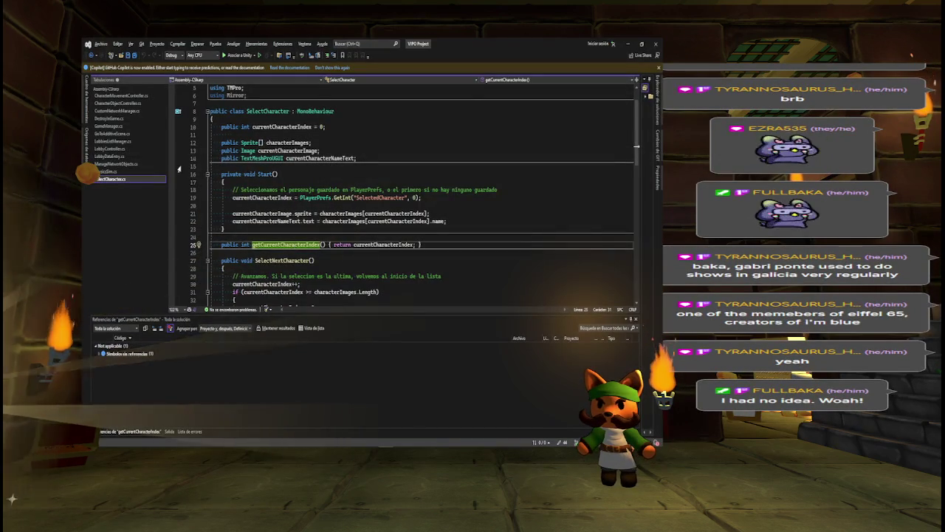
Step: Comment out line 62's SelectCharacter image assignment in PlayerListItem.cs, save it, and return to Unity
right_click(162, 113)
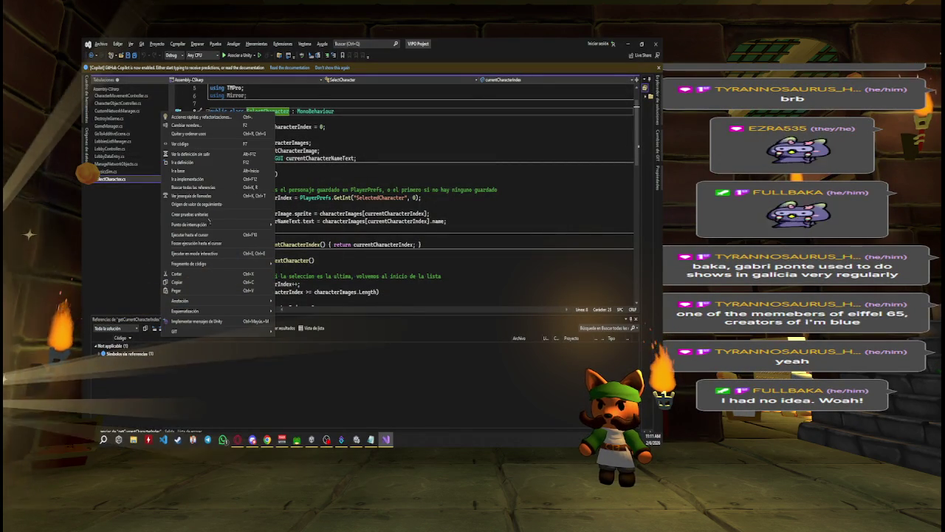
left_click(213, 190)
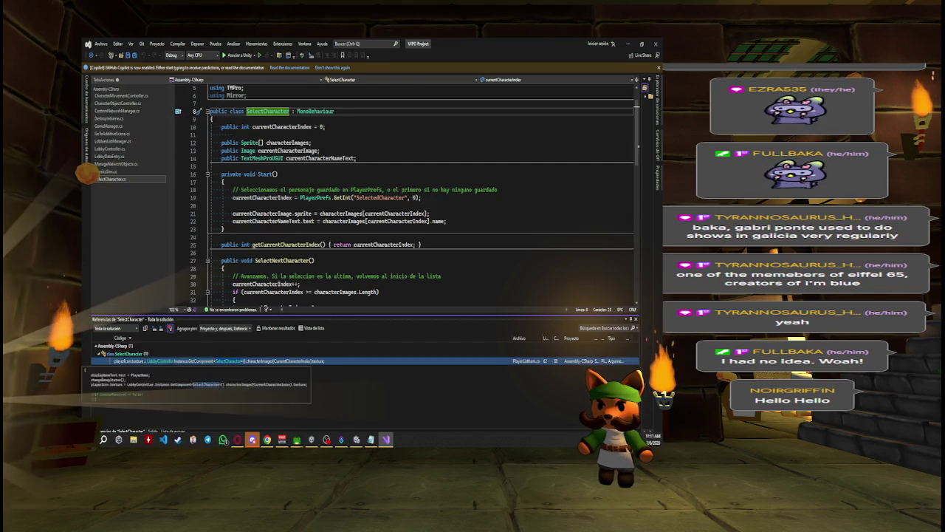
double_click(221, 360)
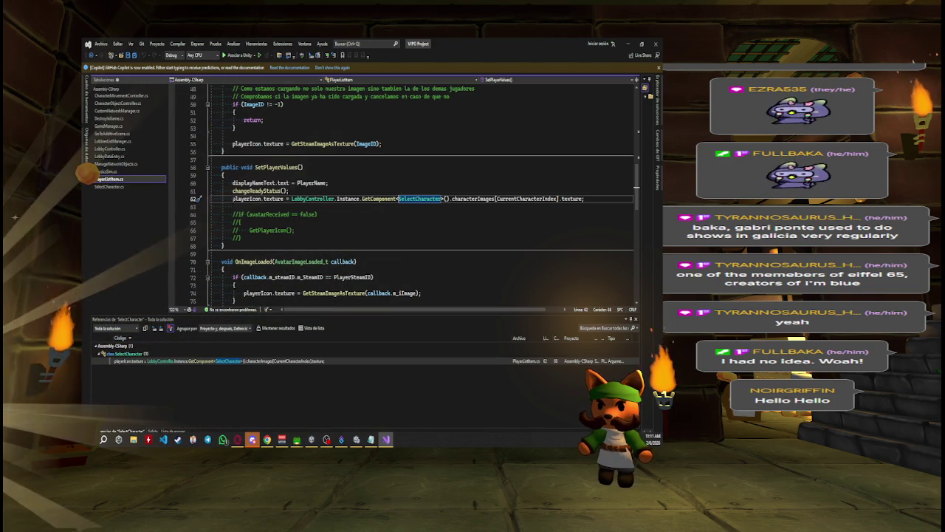
key("Home")
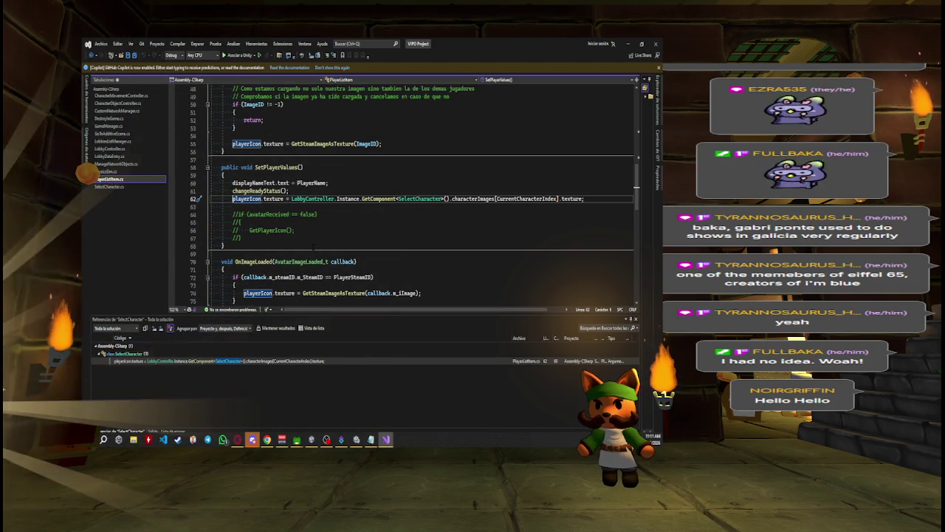
type("//")
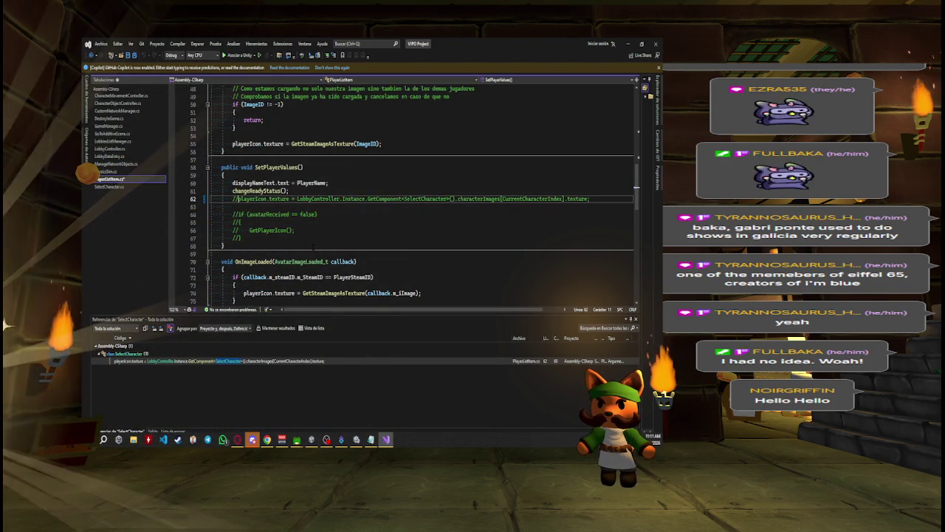
key("ctrl+s")
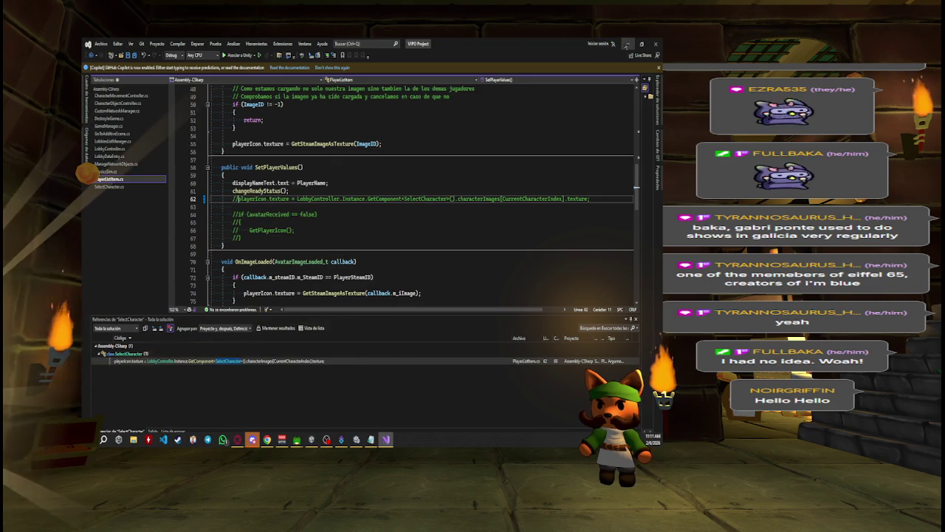
key("alt+Tab")
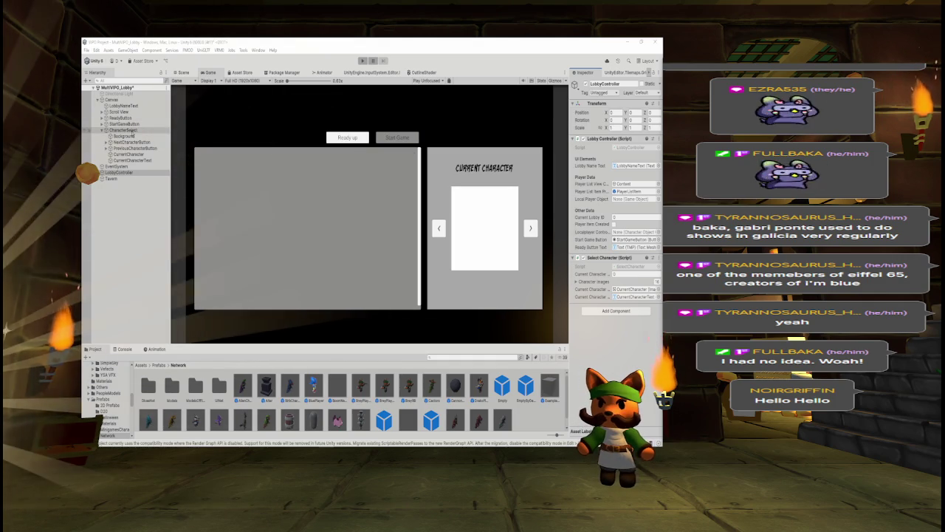
Step: Deactivate the CharacterSelect panel and save the lobby scene
left_click(133, 131)
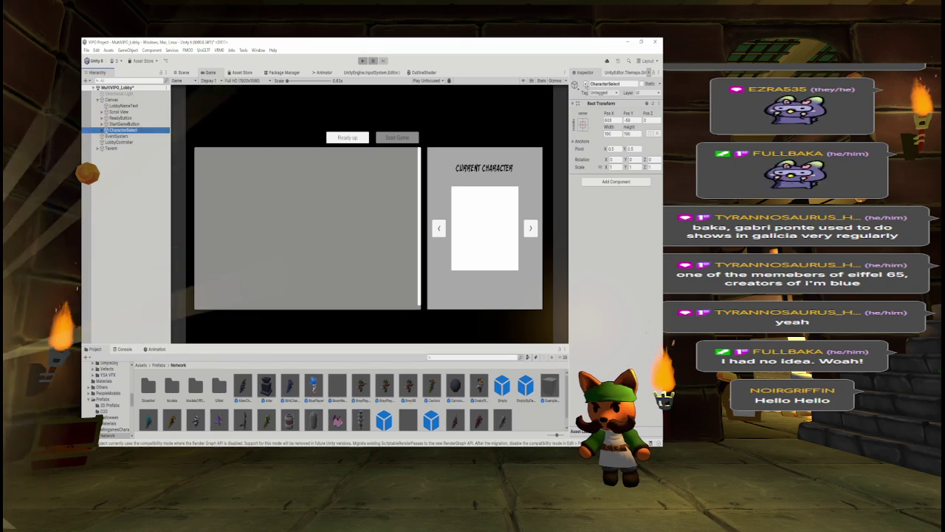
left_click(585, 84)
key("ctrl+s")
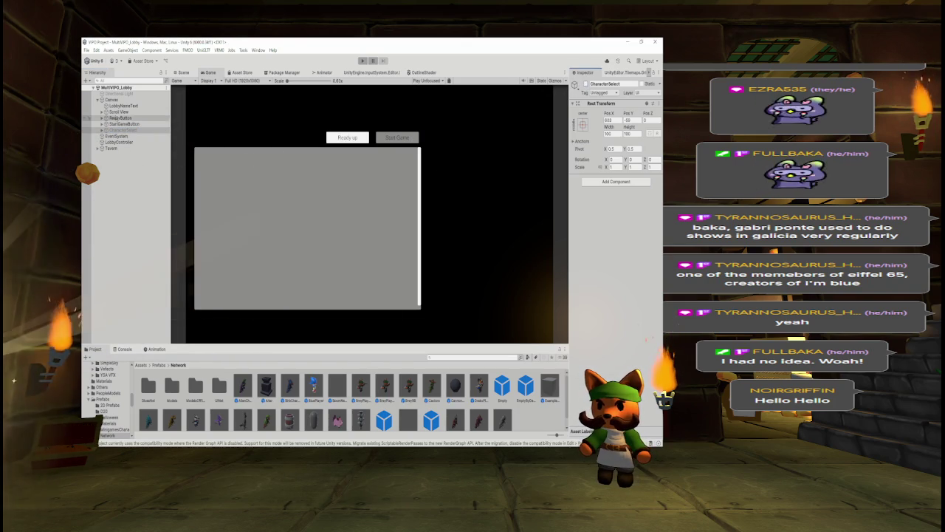
Step: Check Canvas, Scroll View and LobbyController, then open the MultiVIPO_Menu scene
left_click(111, 99)
left_click(118, 111)
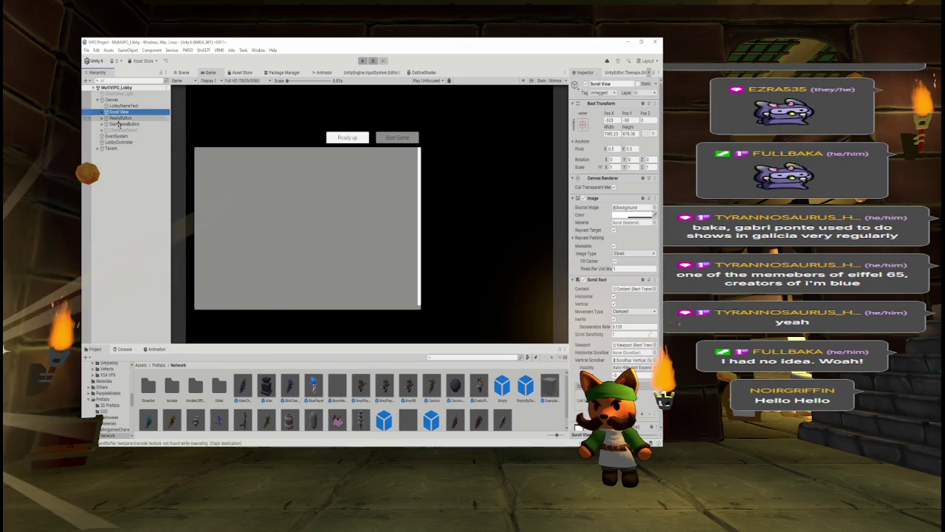
left_click(119, 142)
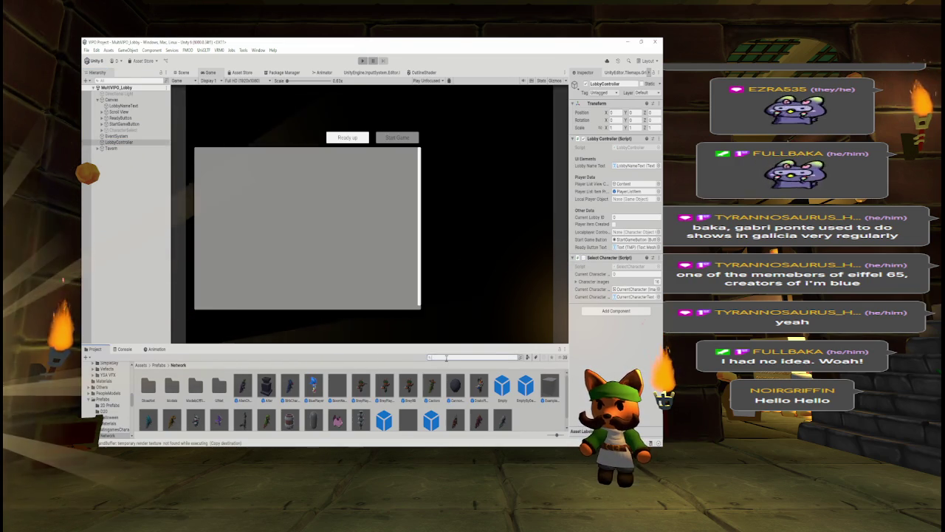
type("multiv")
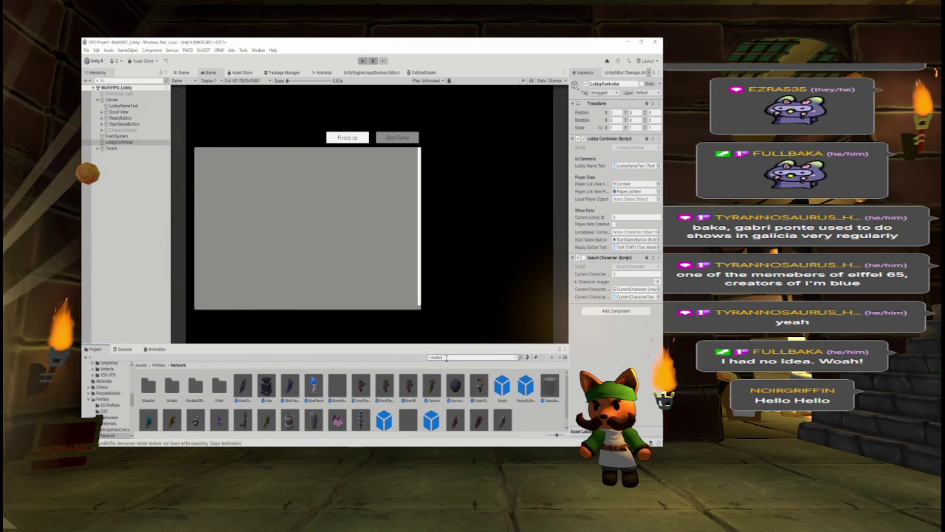
left_click(291, 386)
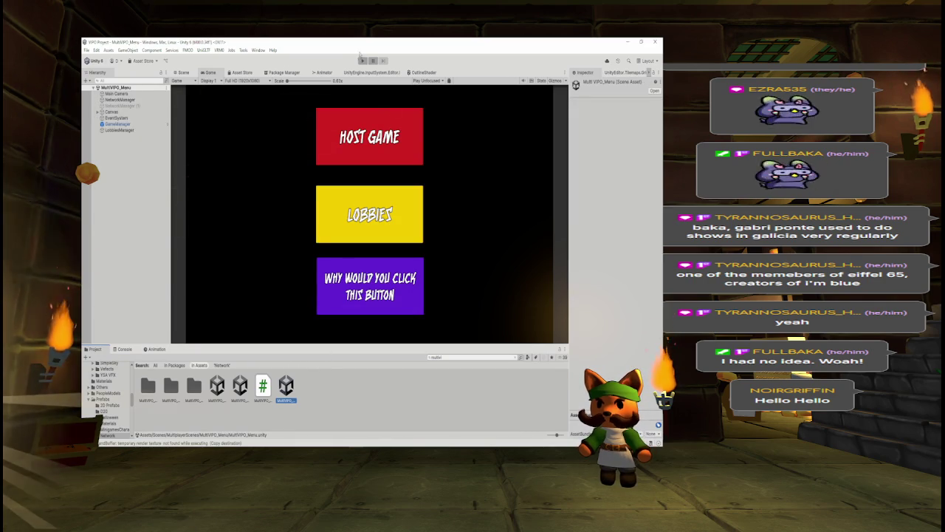
Step: Enter Play mode, host a game, mark the player Ready, and start the game
left_click(363, 60)
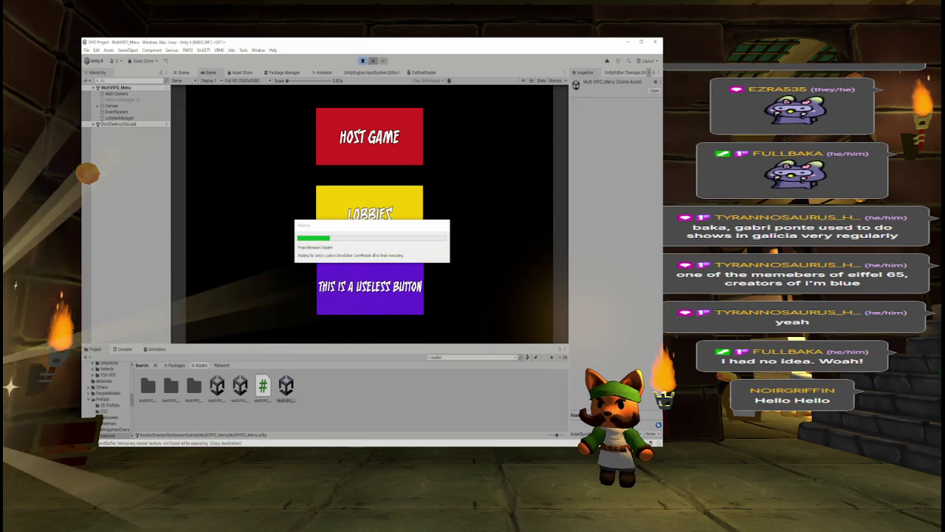
left_click(346, 149)
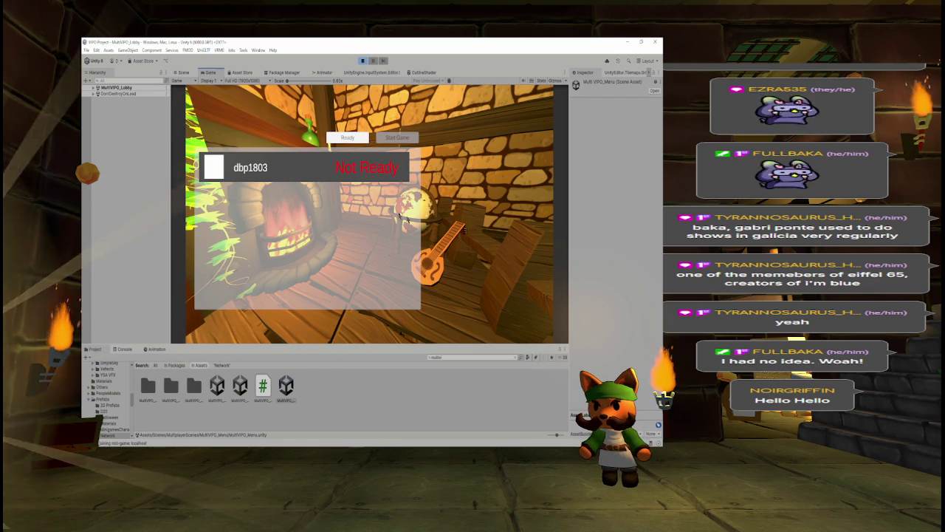
left_click(347, 139)
left_click(402, 138)
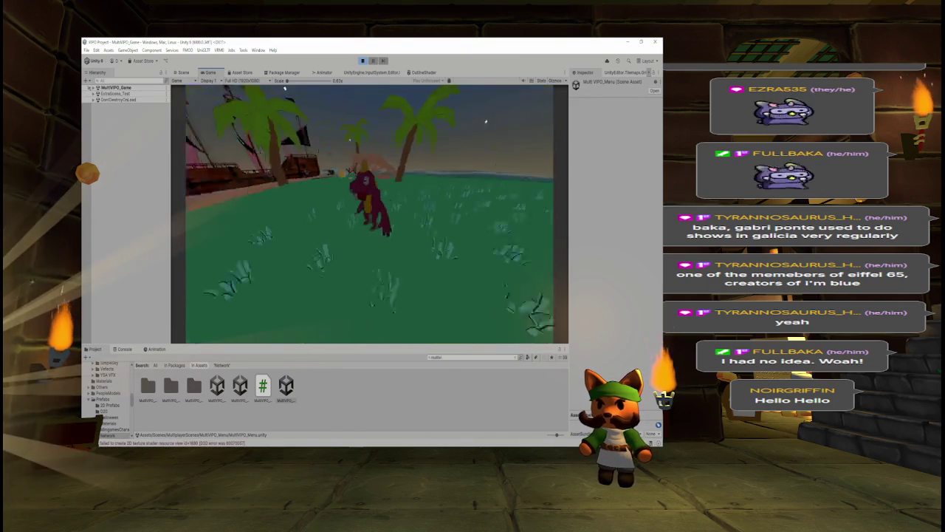
Step: Walk the character to the stone wall and back onto the grass, then stop the play test
key("w")
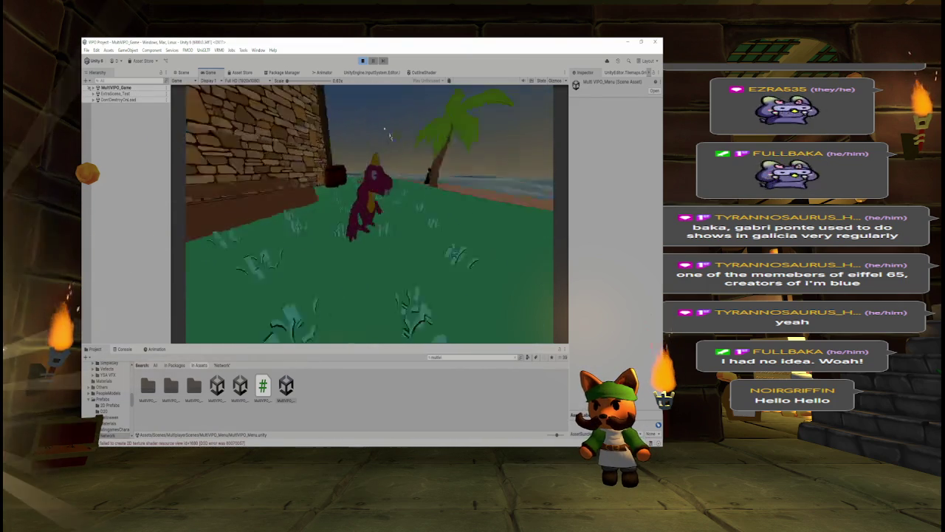
key("w")
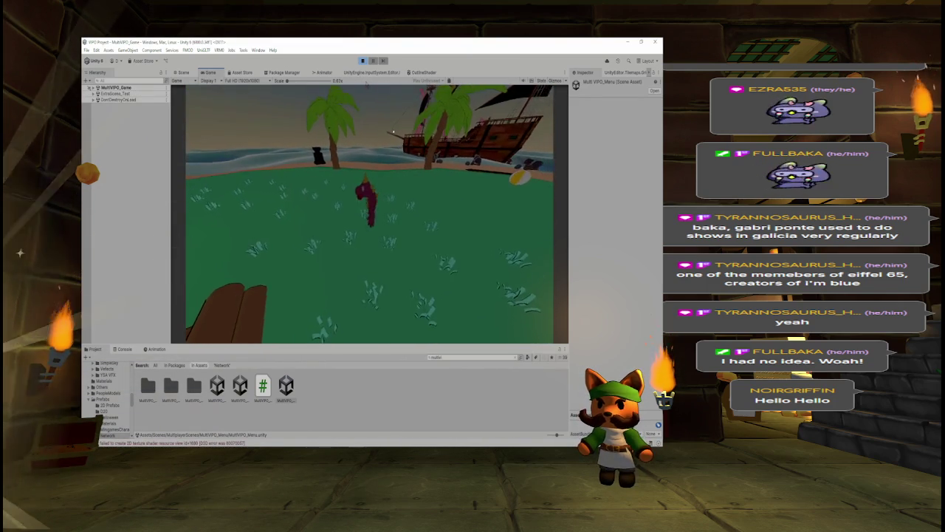
key("s")
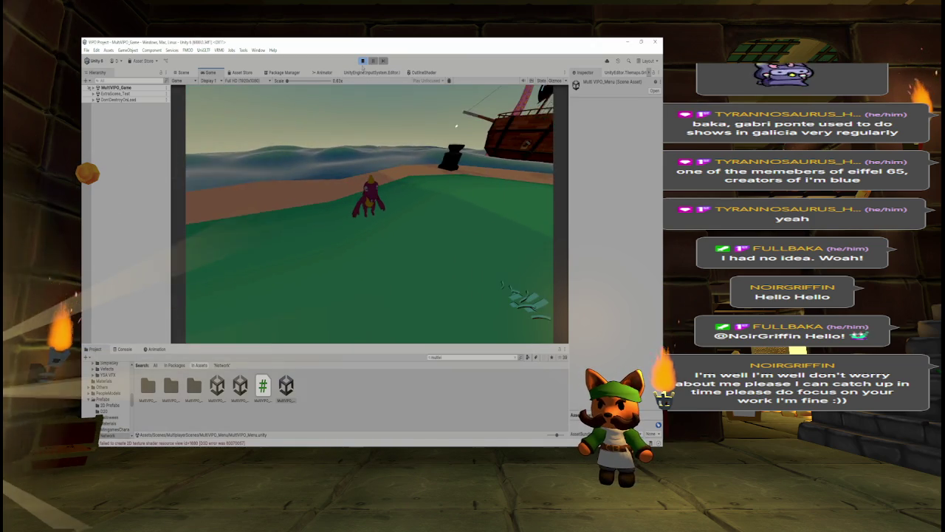
left_click(362, 62)
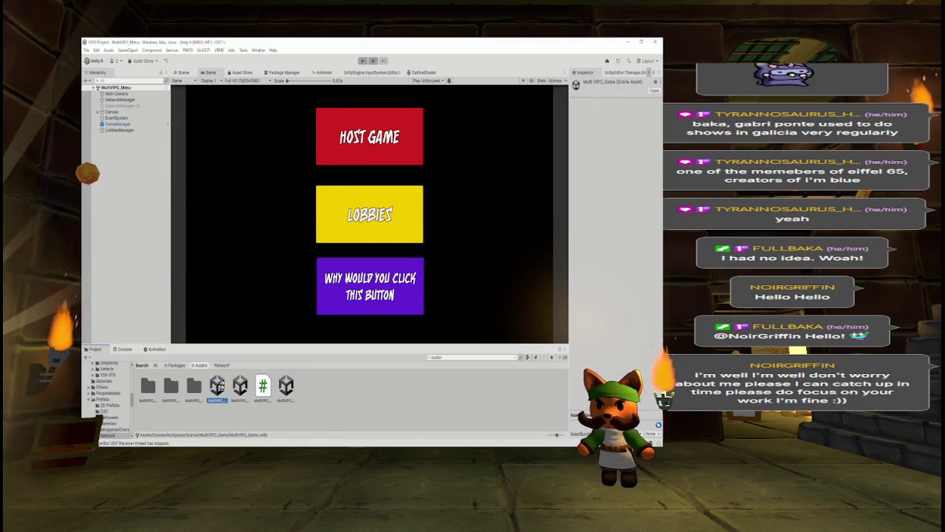
Step: Open the MultiVIPO_Game scene and orbit and zoom in on the characters on the island grass
left_click(370, 137)
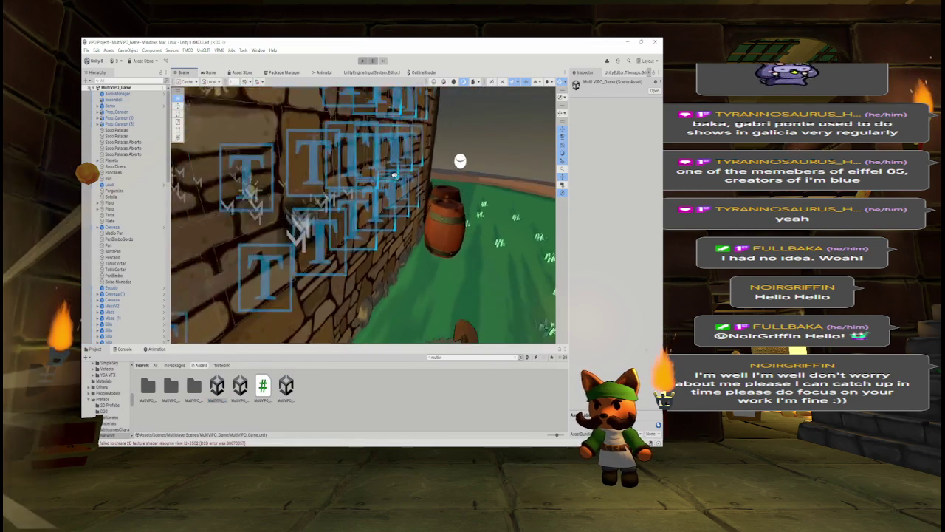
mouse_move(368, 156)
left_mouse_down()
mouse_move(391, 199)
mouse_move(346, 155)
mouse_move(230, 155)
left_mouse_up()
scroll(231, 155, "up", 8)
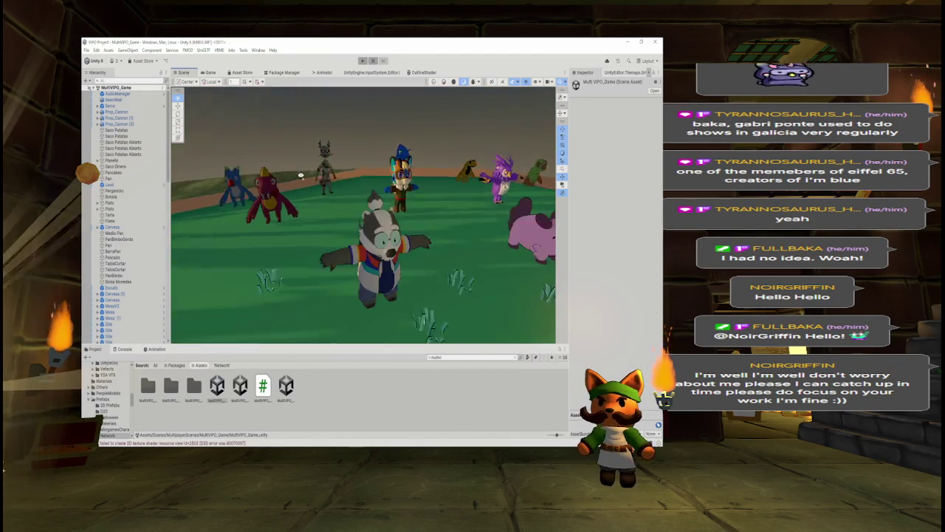
left_click_drag(285, 162, 283, 158)
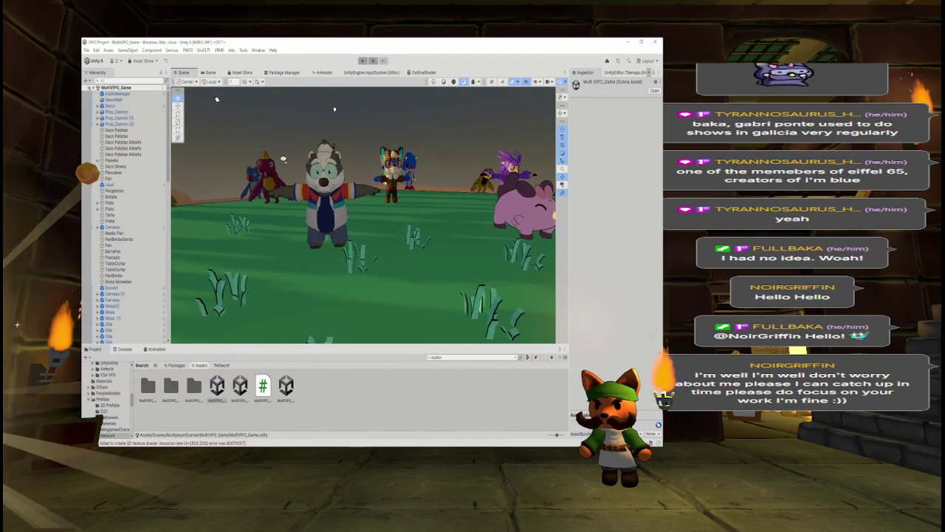
scroll(263, 147, "up", 3)
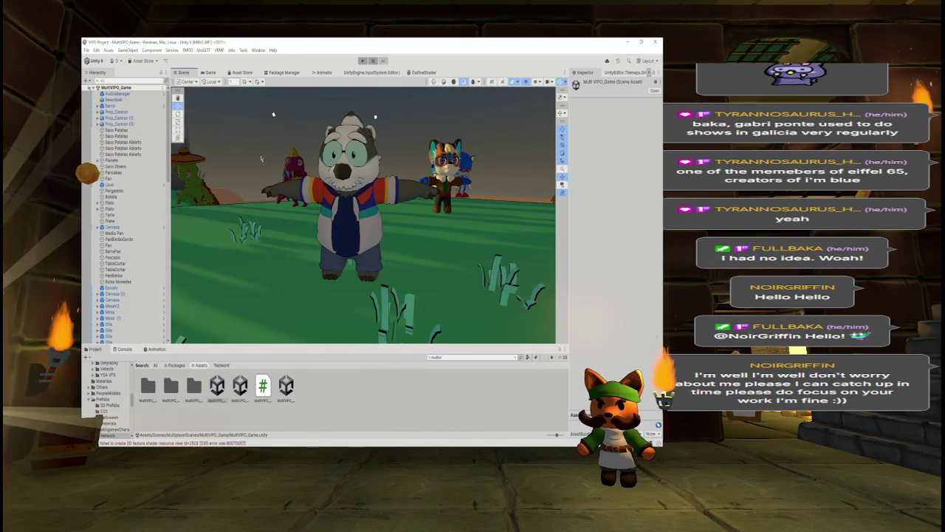
mouse_move(280, 177)
left_mouse_down()
mouse_move(317, 177)
mouse_move(276, 179)
left_mouse_up()
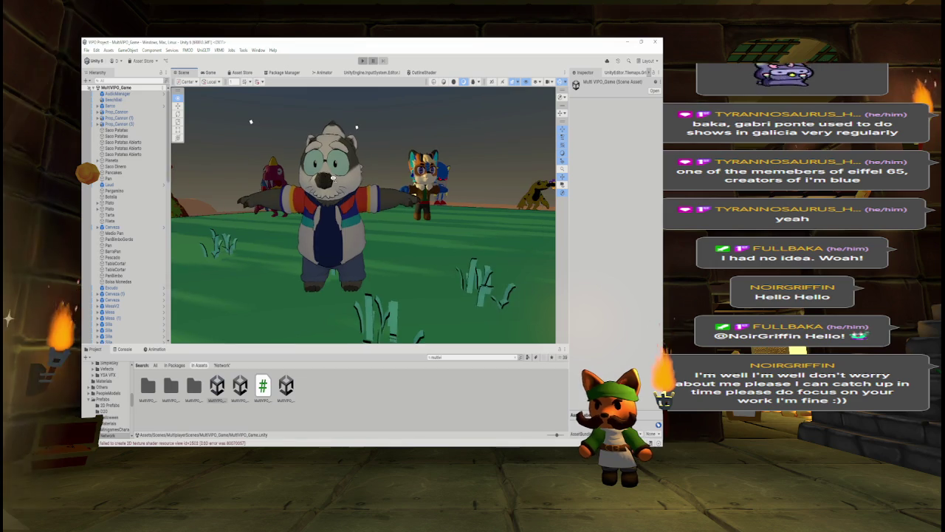
scroll(332, 178, "up", 2)
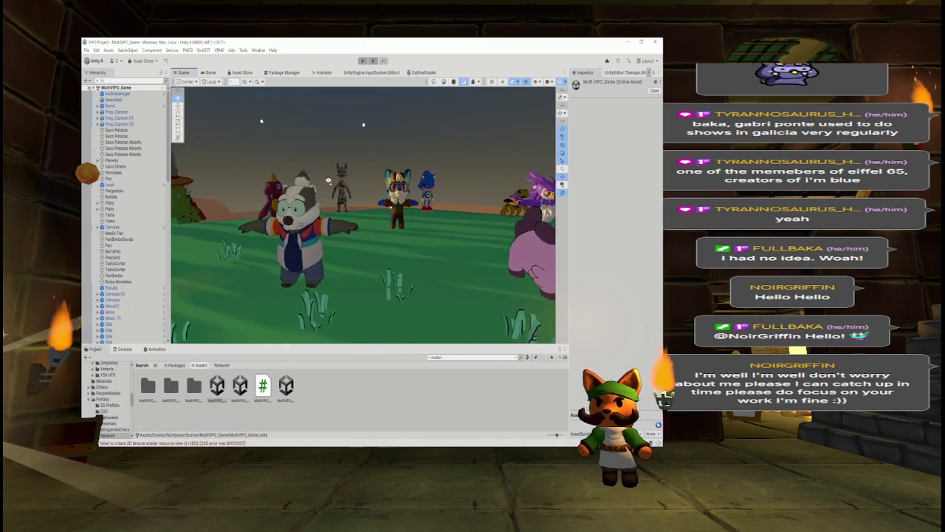
key("d")
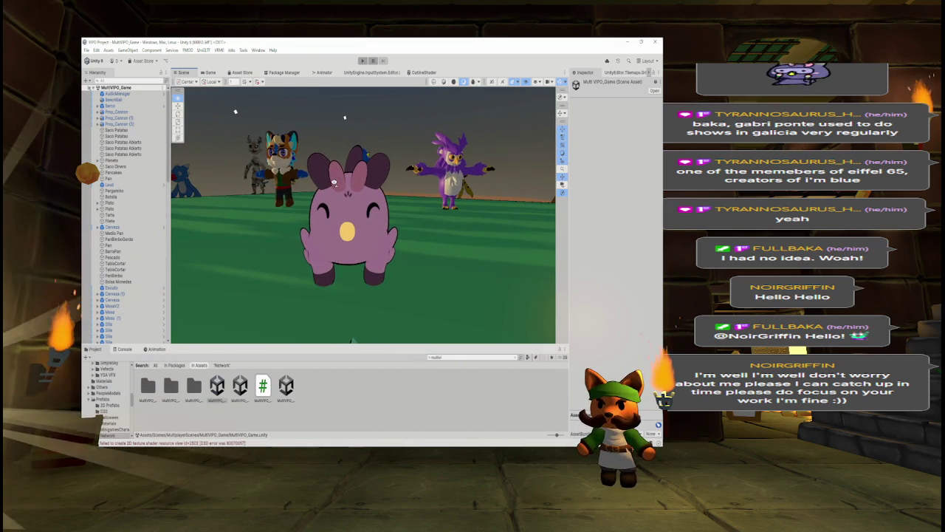
key("s")
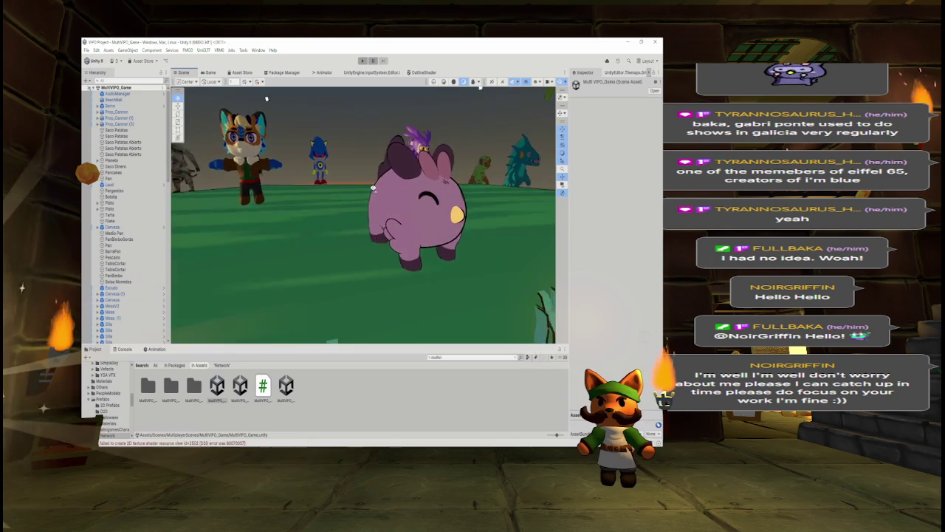
key("d")
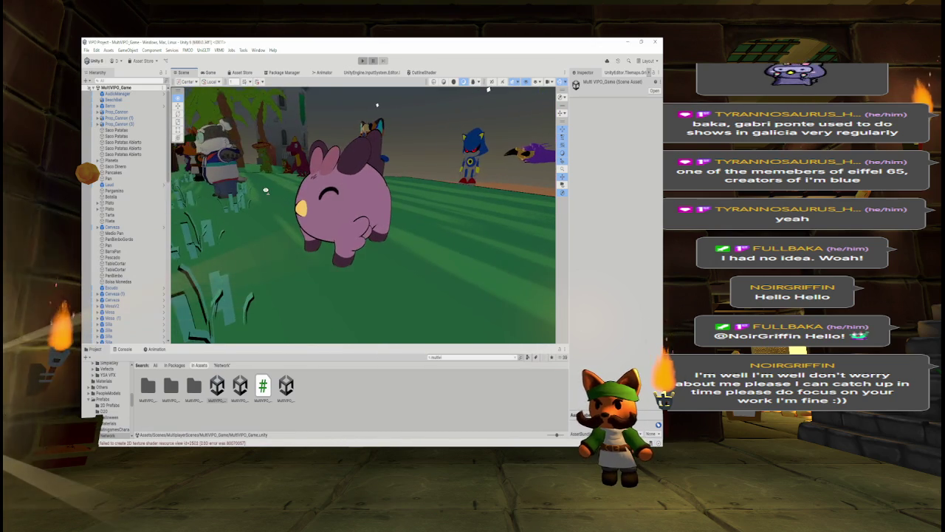
key("s")
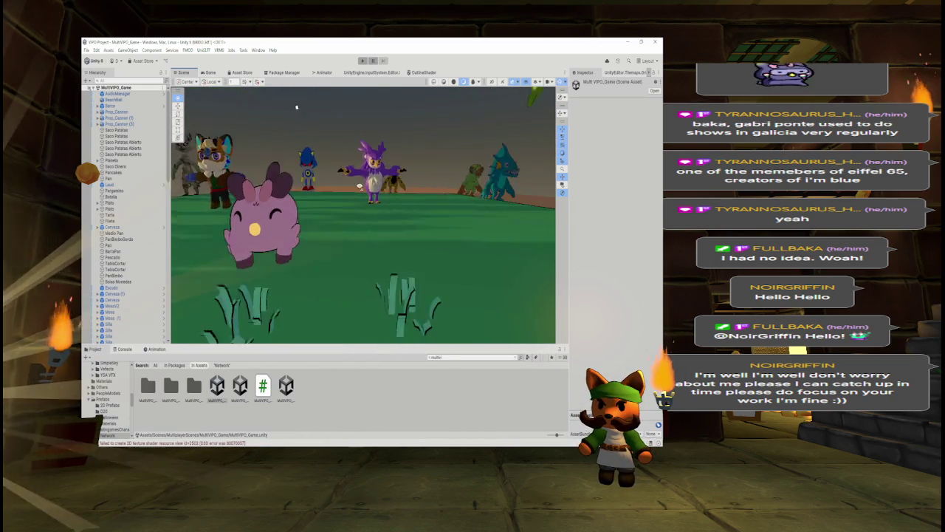
key("w")
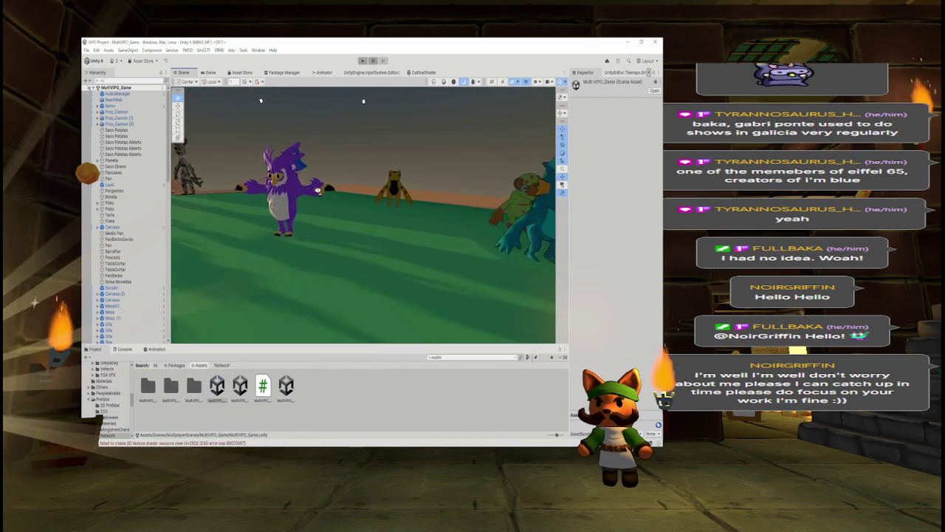
key("w")
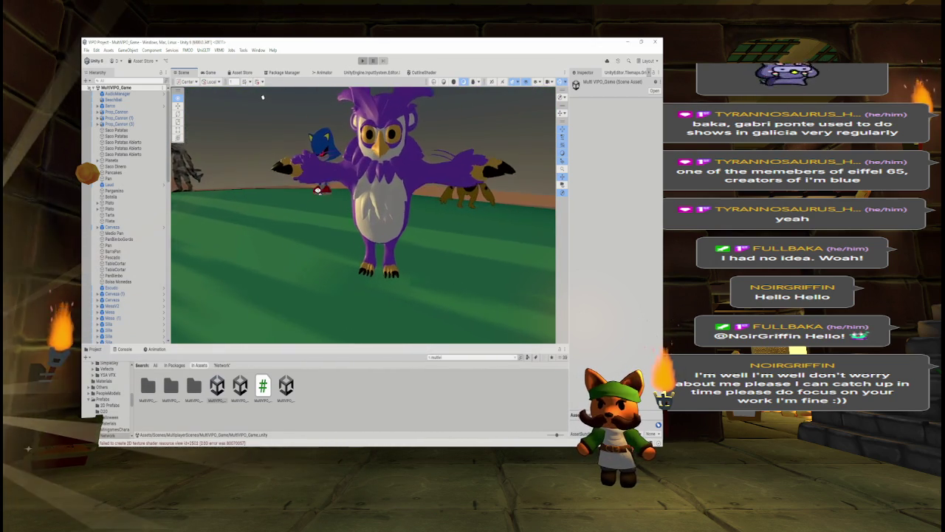
key("s")
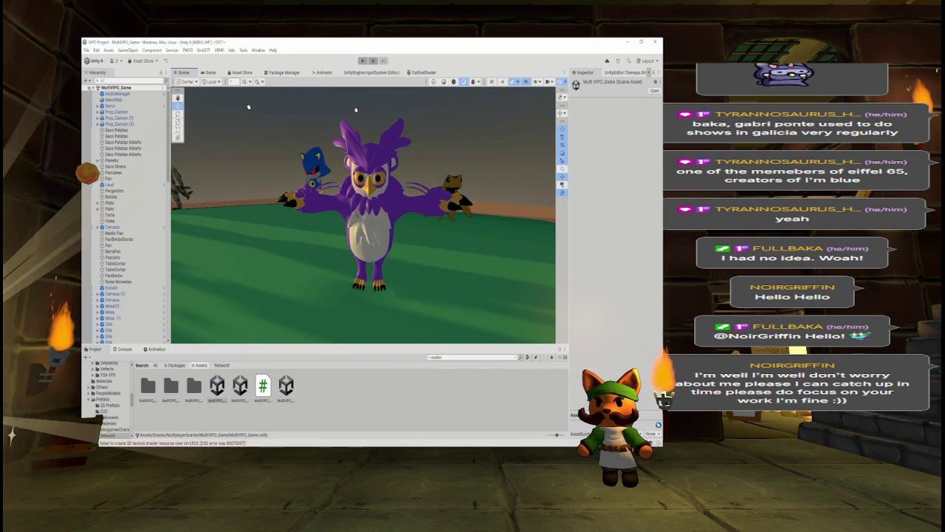
key("s")
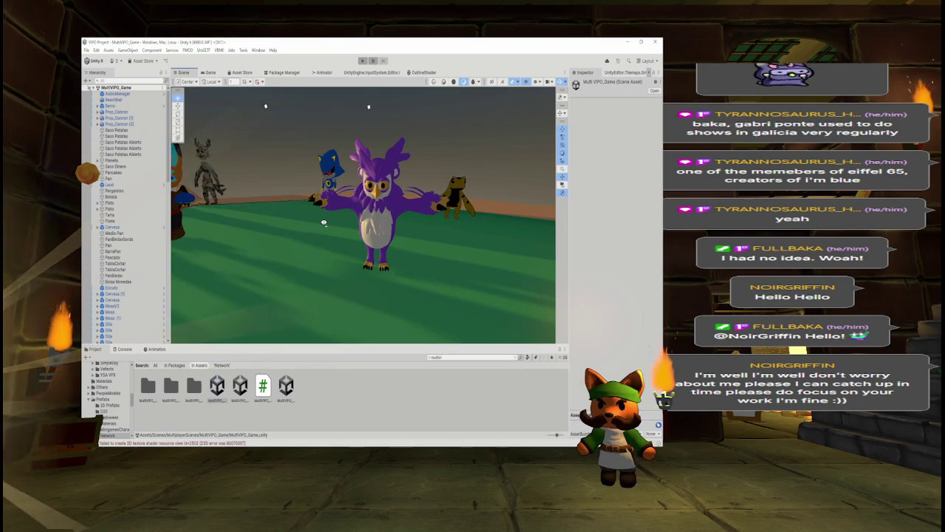
key("a")
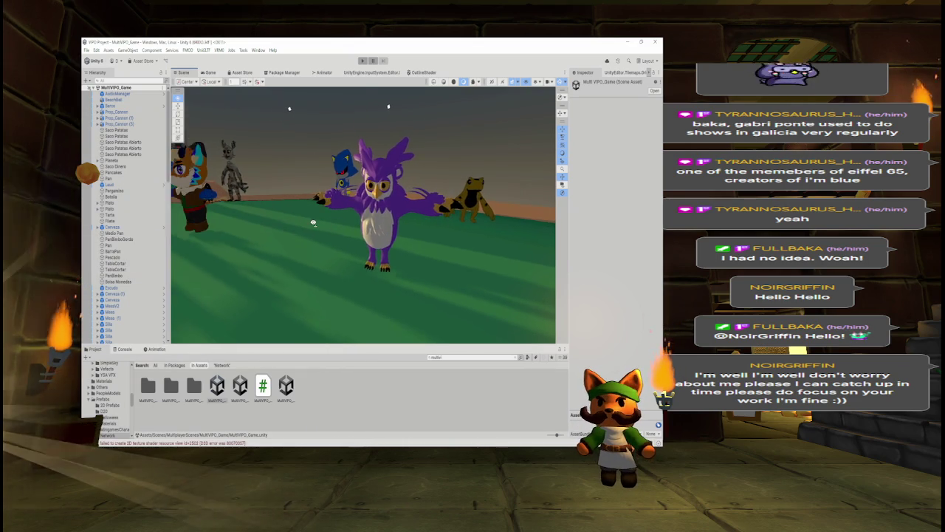
key("w")
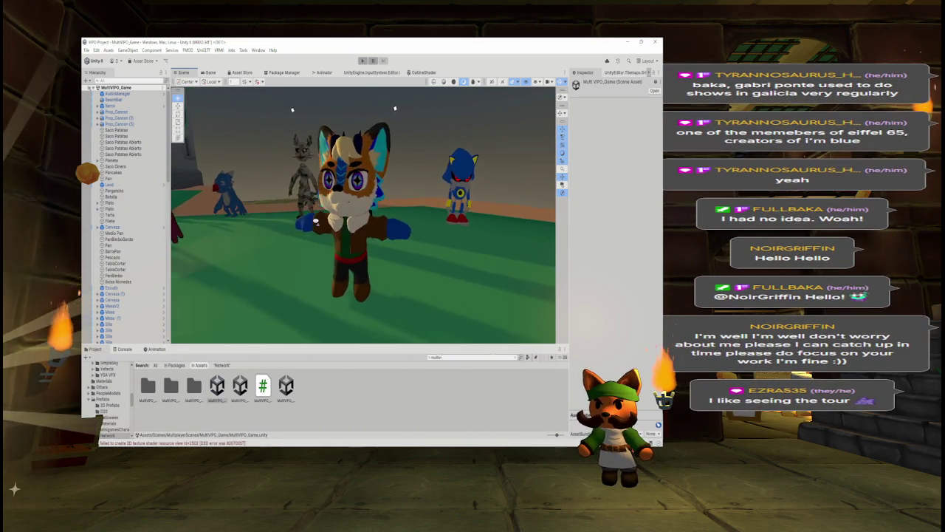
mouse_move(333, 220)
left_mouse_down()
mouse_move(447, 228)
mouse_move(222, 230)
mouse_move(344, 224)
mouse_move(327, 224)
left_mouse_up()
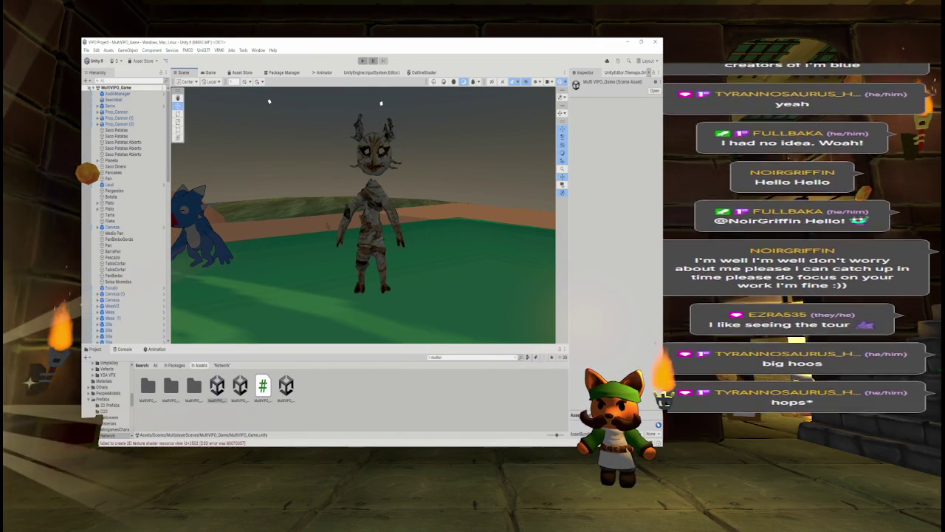
mouse_move(338, 221)
left_mouse_down()
mouse_move(324, 217)
mouse_move(338, 215)
left_mouse_up()
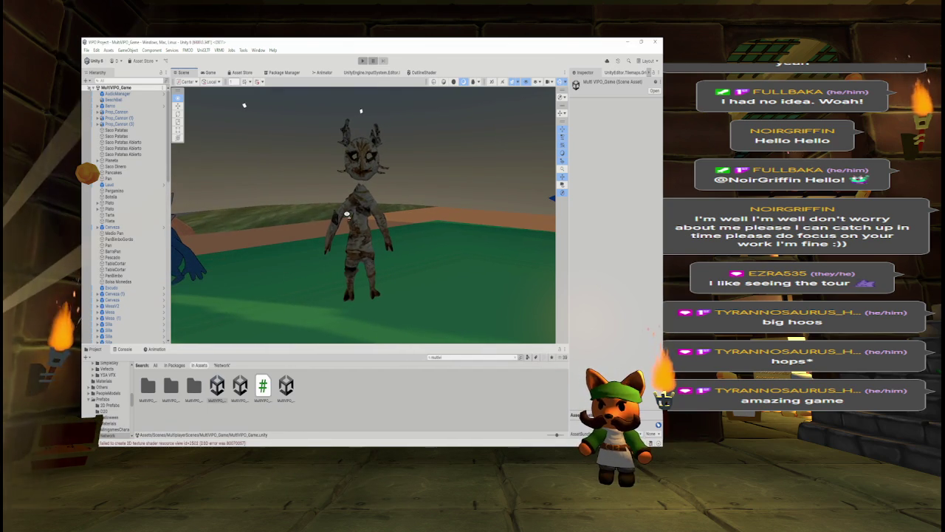
mouse_move(347, 214)
left_mouse_down()
mouse_move(357, 213)
mouse_move(331, 214)
left_mouse_up()
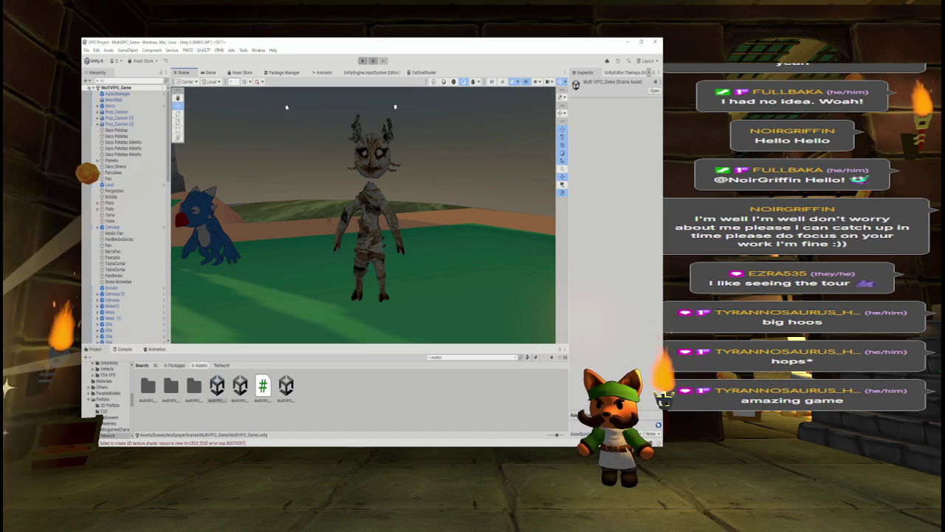
left_click_drag(333, 209, 318, 206)
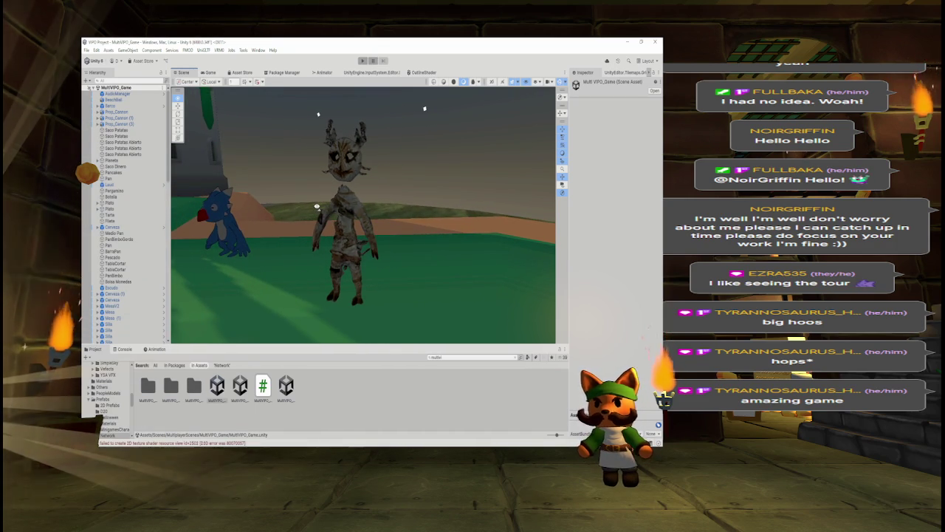
left_click_drag(317, 207, 319, 207)
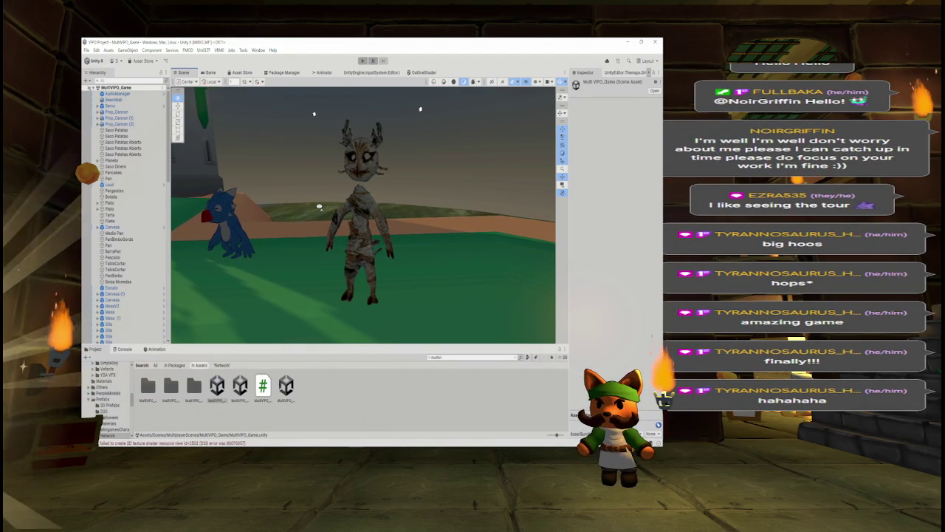